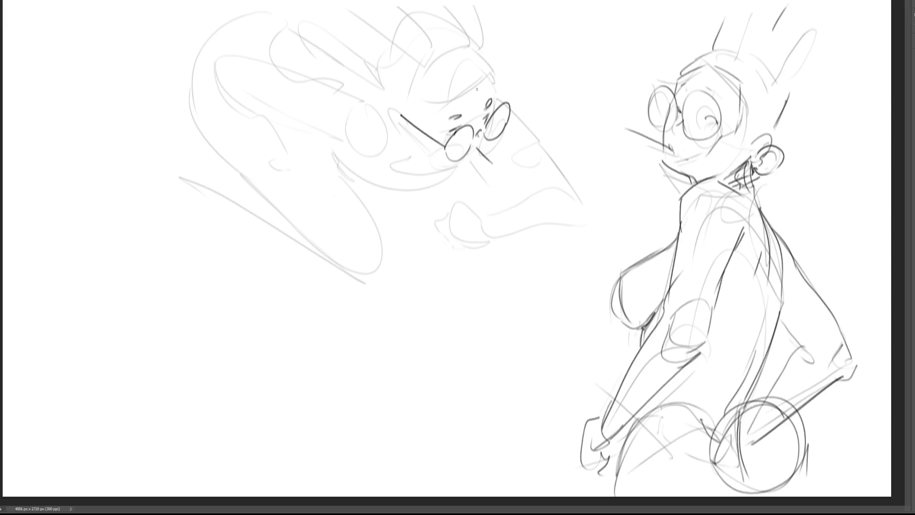
Step: Draw the curved hairline and an ear on the upside-down glasses head
drag(402, 110, 494, 71)
mouse_move(415, 71)
mouse_down()
mouse_move(399, 101)
mouse_move(486, 45)
mouse_move(495, 86)
mouse_up()
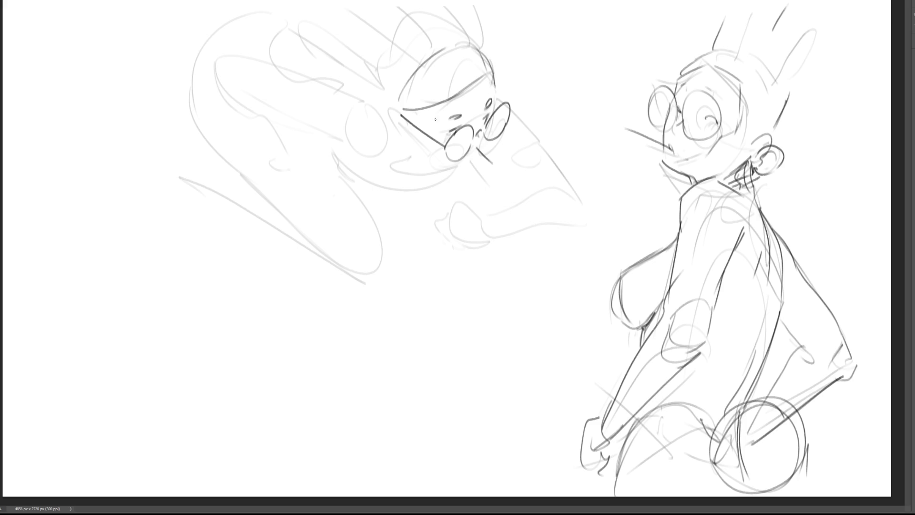
mouse_move(401, 113)
mouse_down()
mouse_move(405, 135)
mouse_move(402, 128)
mouse_move(430, 159)
mouse_move(465, 163)
mouse_up()
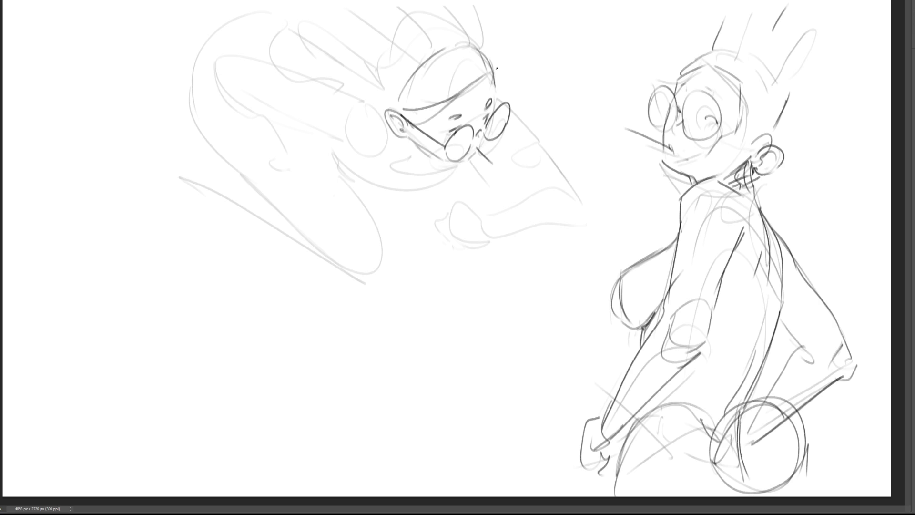
Step: Sketch bangs with small strands, sweeping hair strokes above the head, and a rounded shape beside the face
mouse_move(466, 92)
mouse_down()
mouse_move(427, 106)
mouse_move(366, 87)
mouse_up()
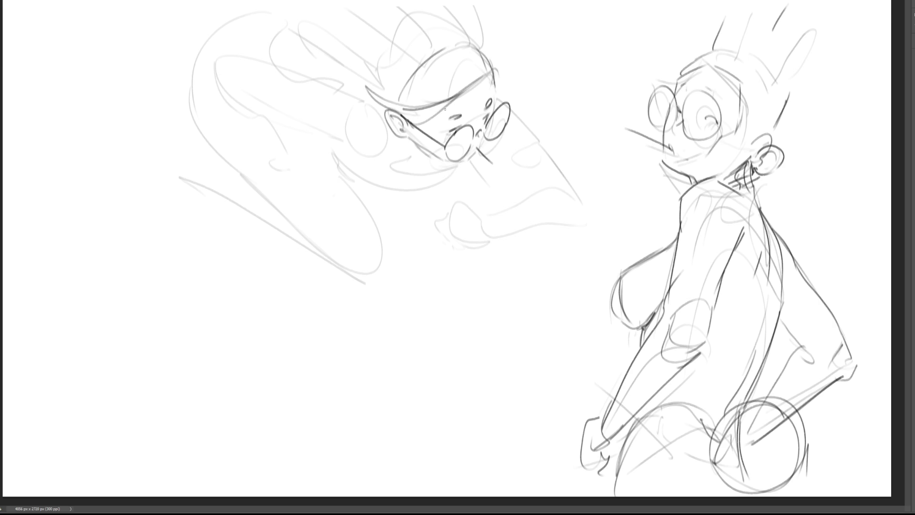
mouse_move(498, 64)
mouse_down()
mouse_move(494, 72)
mouse_move(491, 54)
mouse_up()
mouse_move(418, 70)
mouse_down()
mouse_move(362, 18)
mouse_move(329, 4)
mouse_up()
mouse_move(381, 1)
mouse_down()
mouse_move(422, 63)
mouse_move(439, 7)
mouse_move(427, 1)
mouse_move(466, 37)
mouse_move(395, 14)
mouse_move(348, 69)
mouse_up()
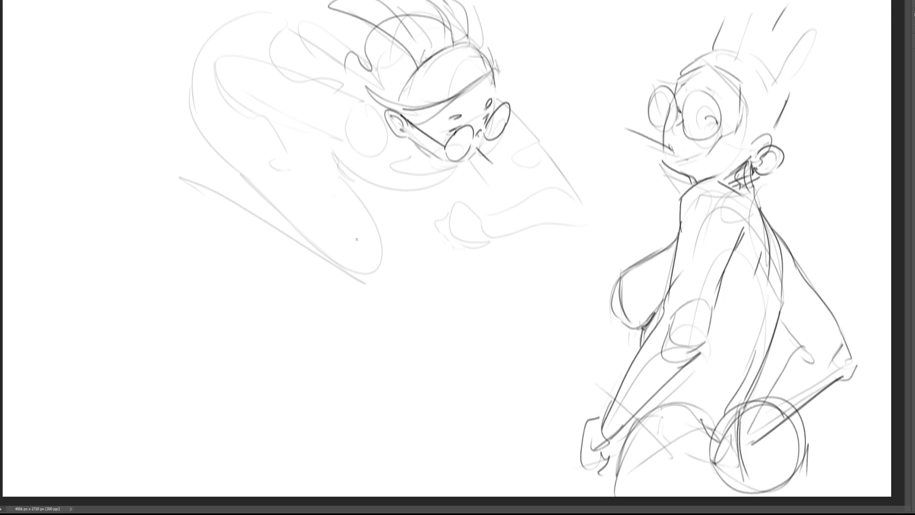
mouse_move(427, 160)
mouse_down()
mouse_move(401, 173)
mouse_move(451, 161)
mouse_up()
Step: Darken the glasses' lens and arm, the forehead hairline and the right side of the hair
drag(441, 161, 461, 158)
mouse_move(416, 134)
mouse_down()
mouse_move(409, 125)
mouse_move(414, 131)
mouse_up()
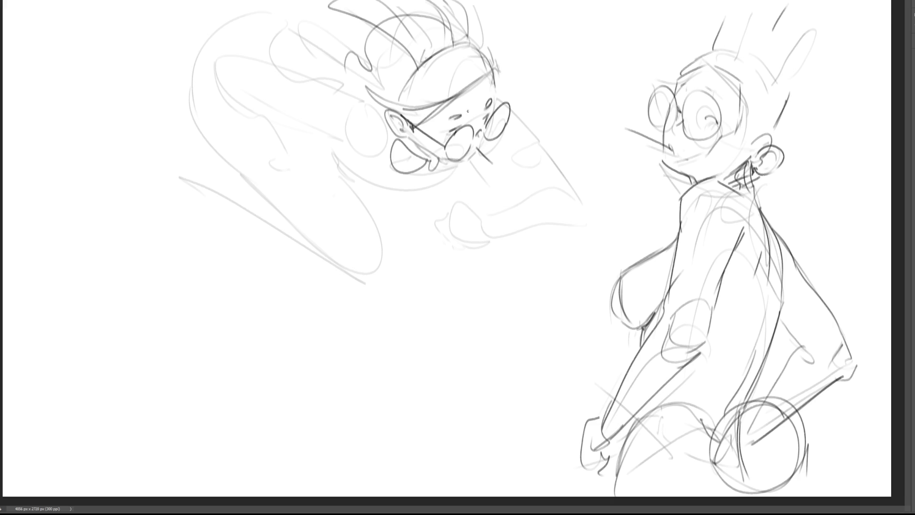
drag(456, 97, 488, 73)
drag(482, 42, 491, 71)
Step: Sketch a hand with fingers below the face, a large arc, and body lines at the upper left
mouse_move(384, 183)
mouse_down()
mouse_move(363, 187)
mouse_move(376, 196)
mouse_up()
drag(460, 162, 431, 175)
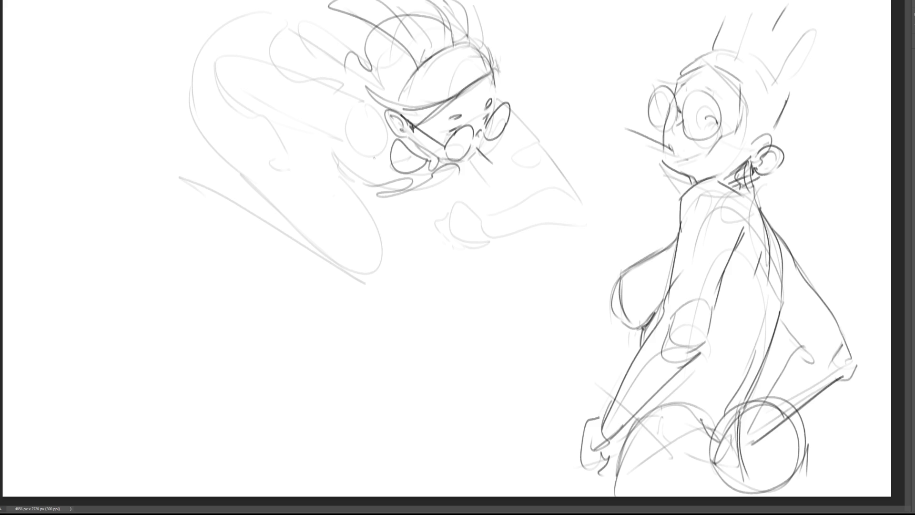
mouse_move(281, 127)
mouse_down()
mouse_move(330, 152)
mouse_move(318, 94)
mouse_move(363, 152)
mouse_up()
mouse_move(340, 82)
mouse_down()
mouse_move(233, 78)
mouse_move(281, 124)
mouse_up()
mouse_move(228, 32)
mouse_down()
mouse_move(233, 89)
mouse_move(283, 160)
mouse_up()
mouse_move(288, 157)
mouse_down()
mouse_move(303, 166)
mouse_move(299, 178)
mouse_up()
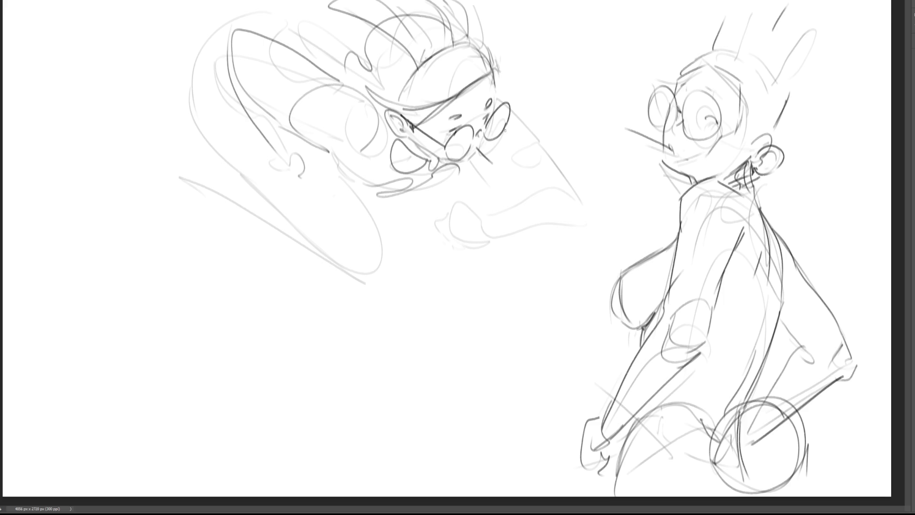
Step: Draw an arm below the glasses, a curled hand beneath the face, and the left figure's ear and jaw
drag(499, 127, 541, 198)
mouse_move(466, 176)
mouse_down()
mouse_move(488, 197)
mouse_move(536, 206)
mouse_up()
mouse_move(544, 187)
mouse_down()
mouse_move(549, 209)
mouse_move(519, 223)
mouse_move(455, 217)
mouse_move(541, 222)
mouse_up()
mouse_move(450, 210)
mouse_down()
mouse_move(539, 224)
mouse_move(432, 233)
mouse_move(470, 248)
mouse_move(472, 238)
mouse_move(485, 238)
mouse_up()
drag(424, 219, 418, 230)
drag(422, 228, 430, 237)
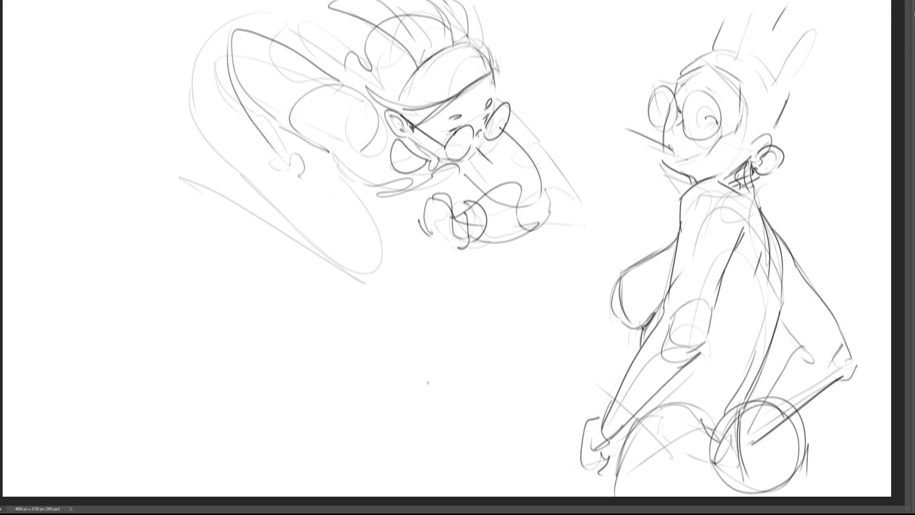
mouse_move(264, 137)
mouse_down()
mouse_move(286, 174)
mouse_move(300, 157)
mouse_move(311, 180)
mouse_move(316, 170)
mouse_up()
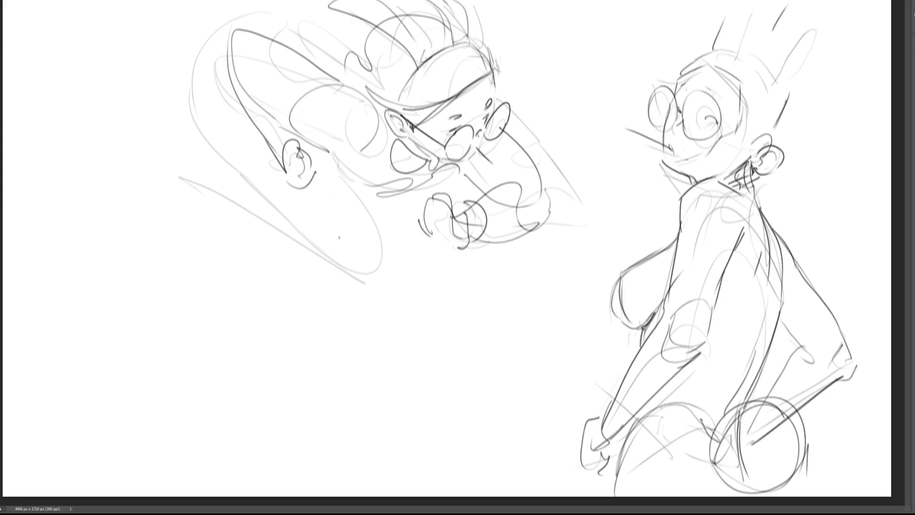
Step: Add a curve with a hook near the face, then replace the arc over the head with a higher one
mouse_move(329, 151)
mouse_down()
mouse_move(370, 149)
mouse_move(346, 174)
mouse_move(393, 183)
mouse_move(406, 196)
mouse_up()
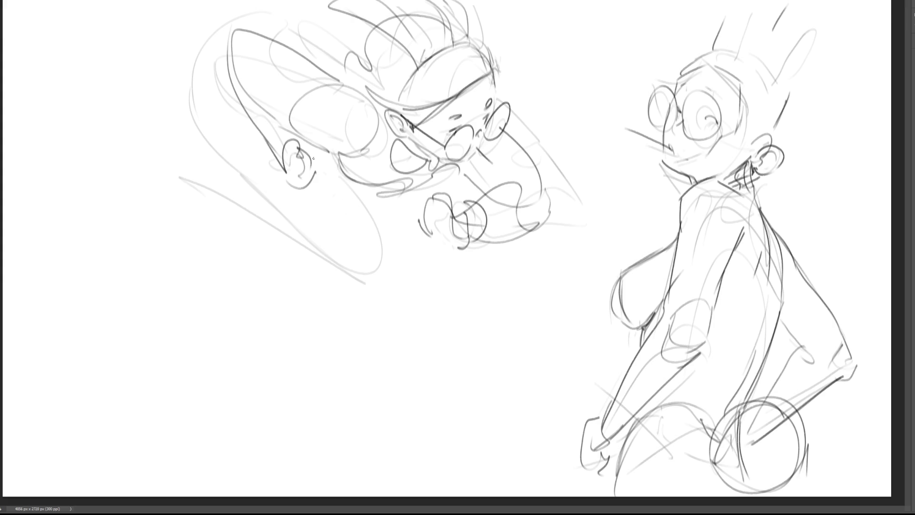
mouse_move(270, 34)
mouse_down()
mouse_move(276, 28)
mouse_move(346, 54)
mouse_move(320, 25)
mouse_up()
drag(321, 26, 362, 40)
key(ctrl+z)
mouse_move(282, 42)
mouse_down()
mouse_move(347, 28)
mouse_move(272, 10)
mouse_move(184, 45)
mouse_move(195, 134)
mouse_up()
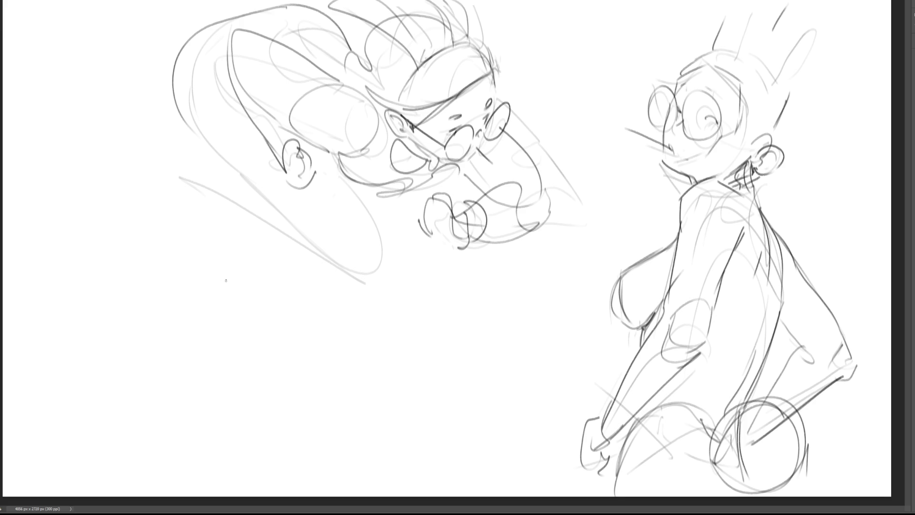
Step: Try jaw and neck strokes below the ear, then undo them
drag(213, 160, 299, 214)
mouse_move(329, 165)
mouse_down()
mouse_move(314, 228)
mouse_move(325, 221)
mouse_move(272, 222)
mouse_up()
drag(188, 154, 272, 219)
mouse_move(229, 184)
mouse_down()
mouse_move(201, 138)
mouse_move(171, 125)
mouse_move(161, 149)
mouse_up()
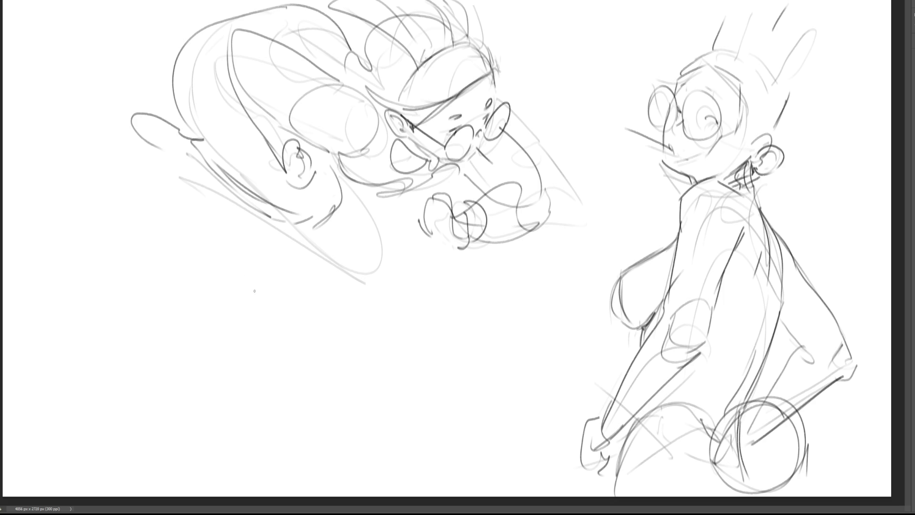
key(ctrl+z)
key(ctrl+z)
key(ctrl+z)
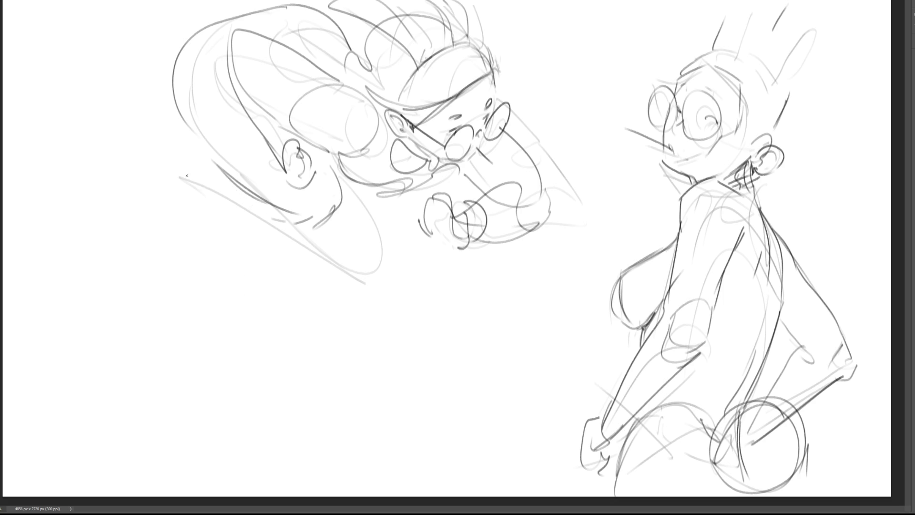
Step: Sketch a loop left of the head and light lines along the top, darkening the head line
mouse_move(194, 145)
mouse_down()
mouse_move(181, 154)
mouse_move(158, 130)
mouse_move(198, 162)
mouse_up()
mouse_move(248, 12)
mouse_down()
mouse_move(182, 10)
mouse_move(150, 47)
mouse_up()
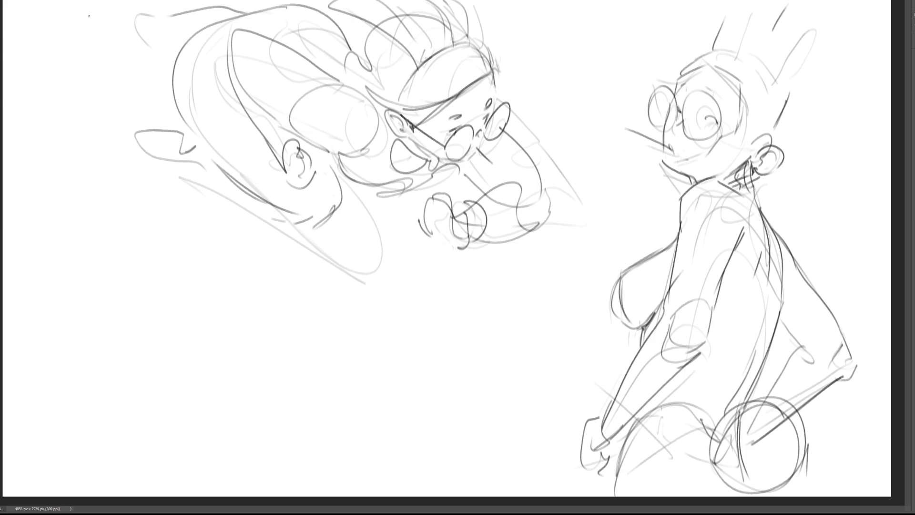
drag(88, 14, 132, 37)
drag(234, 11, 289, 7)
Step: Redraw the right figure's hip arc and darken her lower hip and leg lines
mouse_move(705, 346)
mouse_down()
mouse_move(753, 370)
mouse_move(722, 353)
mouse_move(751, 387)
mouse_up()
key(ctrl+z)
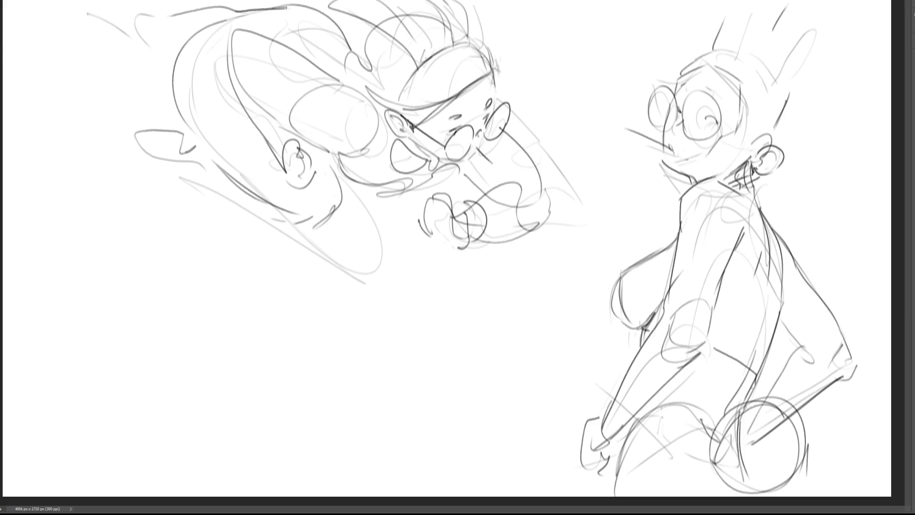
drag(652, 399, 714, 446)
drag(636, 417, 609, 501)
drag(622, 478, 654, 453)
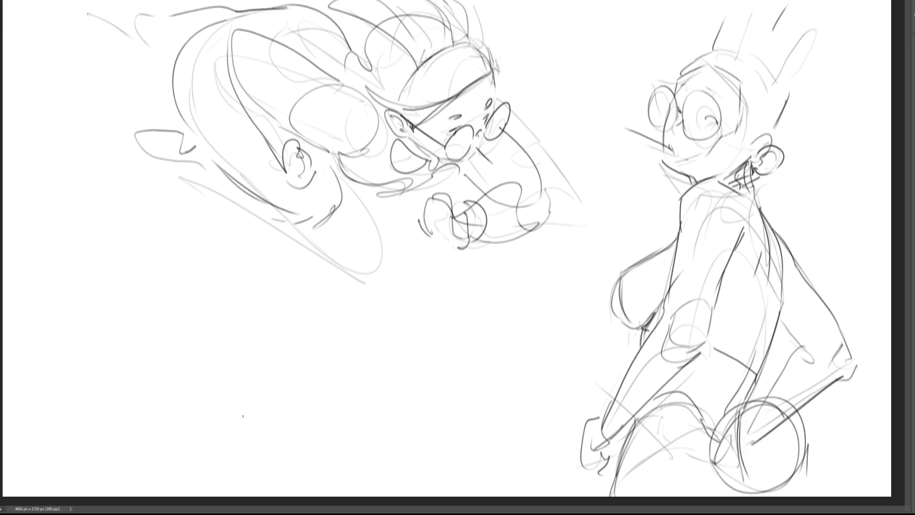
Step: Detail the glasses with a lens line, temple arm, darkened pupil and bridge
drag(651, 101, 664, 105)
drag(719, 122, 758, 139)
drag(704, 110, 720, 127)
mouse_move(674, 106)
mouse_down()
mouse_move(681, 92)
mouse_move(719, 97)
mouse_up()
Step: Sketch a cap with a curved bill on top of the right figure's head
drag(677, 76, 694, 66)
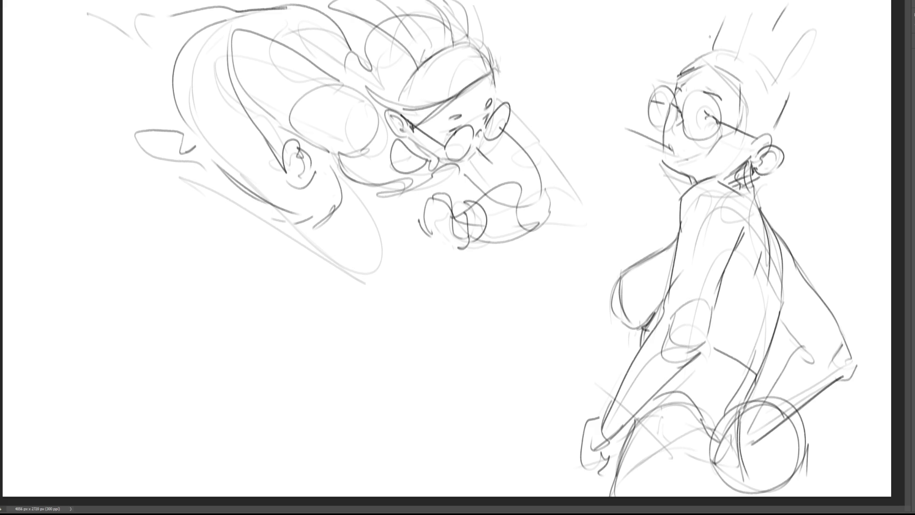
drag(711, 49, 668, 76)
key(ctrl+z)
mouse_move(712, 49)
mouse_down()
mouse_move(666, 71)
mouse_move(764, 79)
mouse_up()
Step: Outline the top and back of the head, then draw a large rounded bubble to its left
mouse_move(705, 65)
mouse_down()
mouse_move(743, 87)
mouse_move(747, 141)
mouse_up()
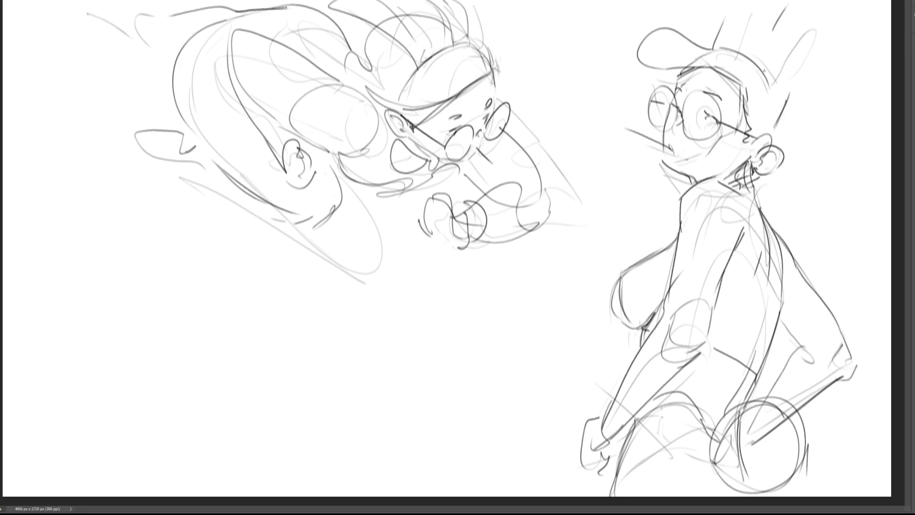
mouse_move(761, 57)
mouse_down()
mouse_move(783, 94)
mouse_move(776, 133)
mouse_up()
mouse_move(679, 73)
mouse_down()
mouse_move(668, 69)
mouse_move(566, 118)
mouse_move(637, 166)
mouse_up()
drag(663, 172, 678, 189)
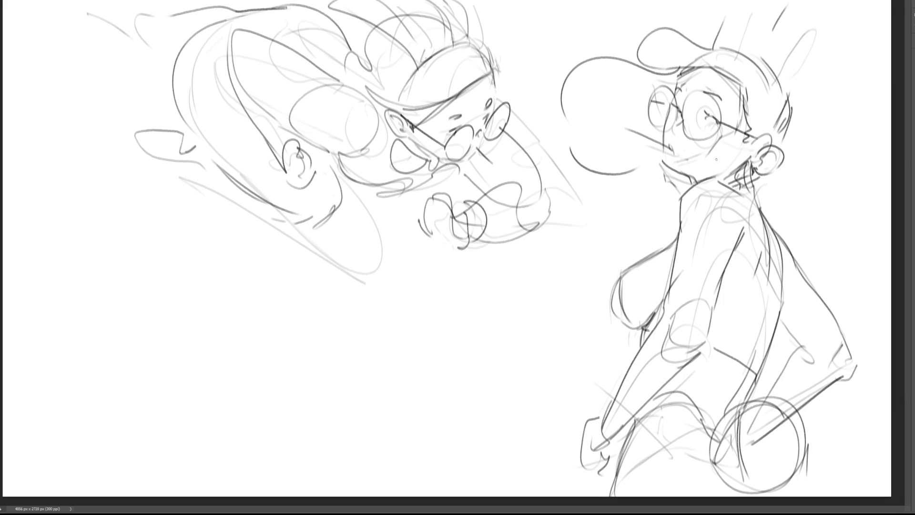
drag(572, 121, 660, 194)
key(ctrl+z)
key(ctrl+z)
mouse_move(561, 86)
mouse_down()
mouse_move(595, 151)
mouse_move(669, 175)
mouse_up()
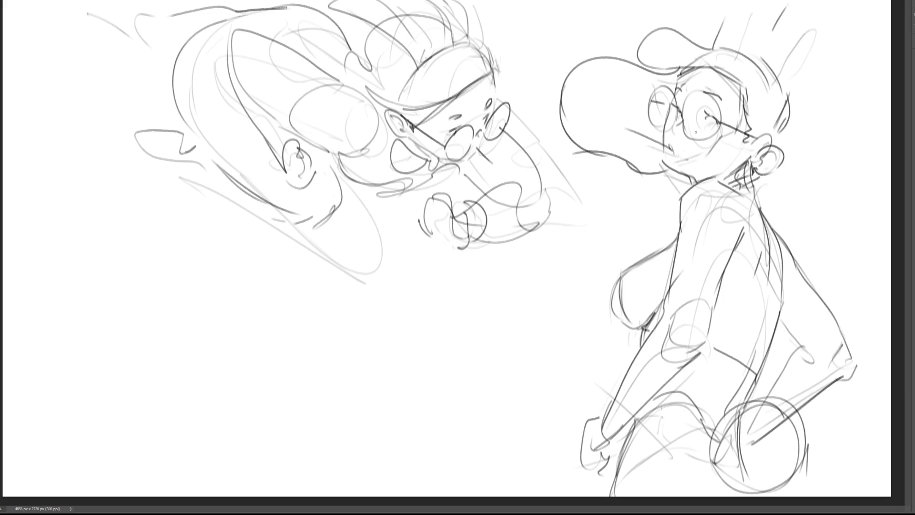
key(ctrl+z)
drag(622, 155, 675, 189)
Step: Reinforce the back of the head toward the ear and add long strands sweeping upward
drag(785, 108, 772, 141)
drag(788, 108, 783, 142)
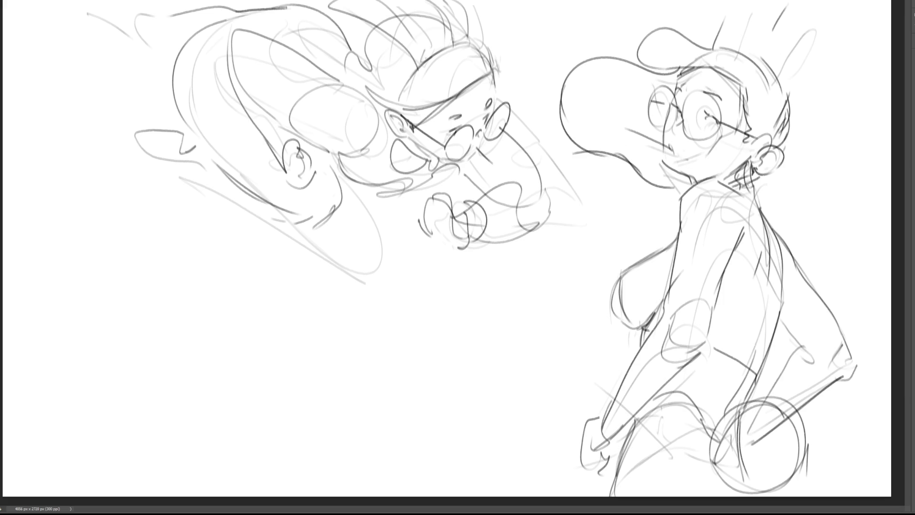
mouse_move(722, 47)
mouse_down()
mouse_move(730, 0)
mouse_move(754, 0)
mouse_up()
mouse_move(769, 50)
mouse_down()
mouse_move(799, 0)
mouse_move(809, 23)
mouse_up()
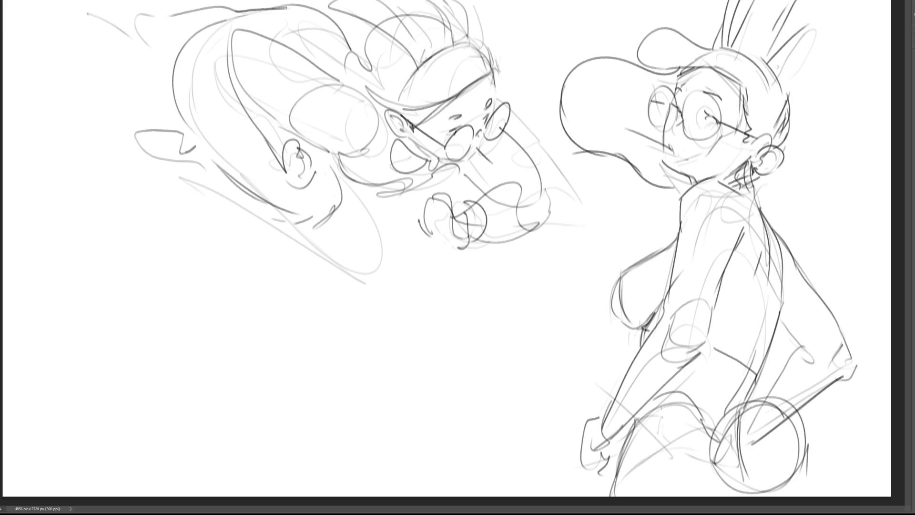
drag(776, 70, 851, 0)
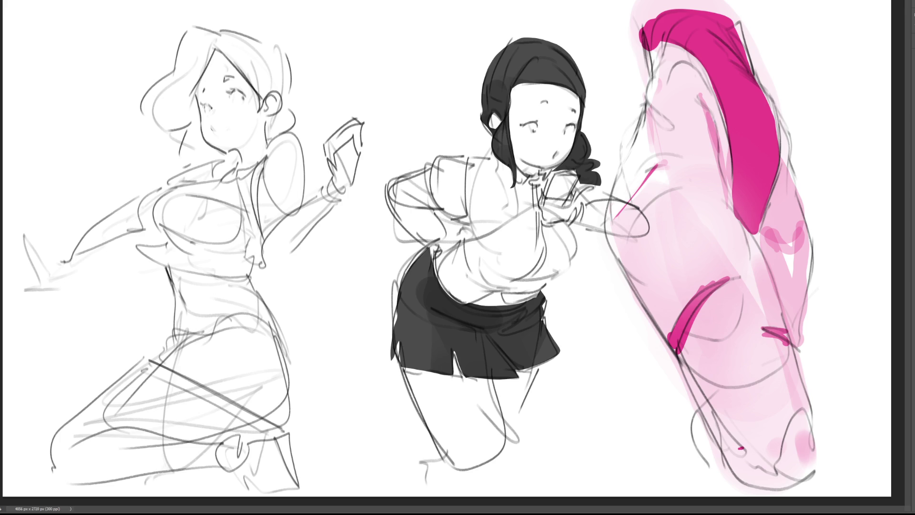
Step: Trace dark outlines down the pink figure's right and left edges, plus two interior contour lines
drag(739, 20, 776, 107)
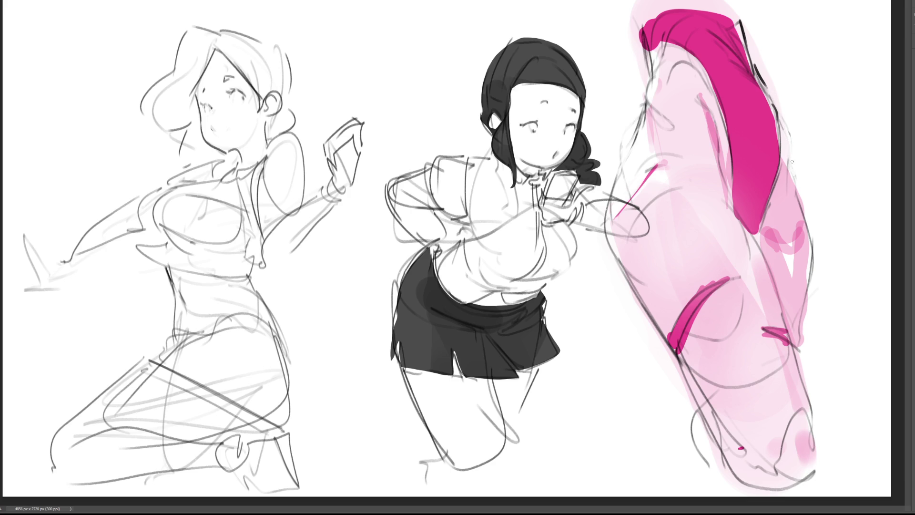
drag(778, 119, 781, 141)
mouse_move(783, 142)
mouse_down()
mouse_move(809, 225)
mouse_move(799, 348)
mouse_up()
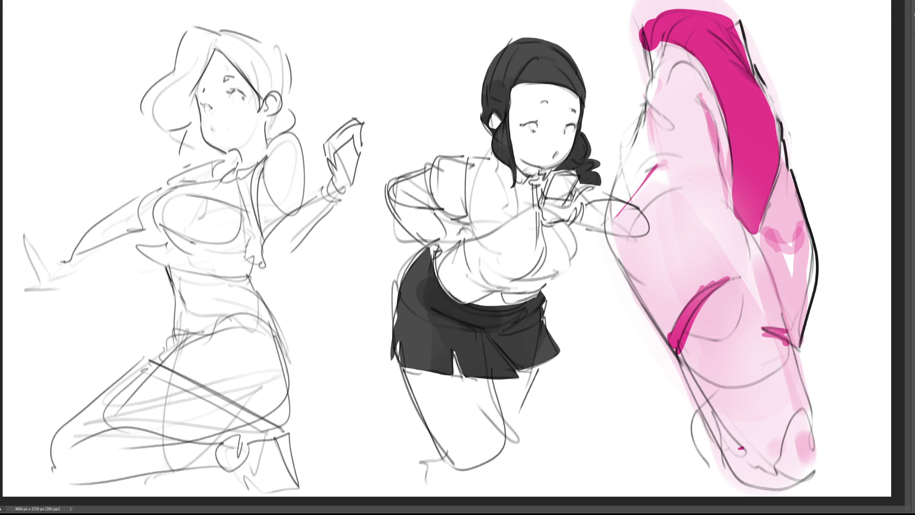
mouse_move(639, 32)
mouse_down()
mouse_move(650, 75)
mouse_move(612, 184)
mouse_move(606, 238)
mouse_move(731, 463)
mouse_up()
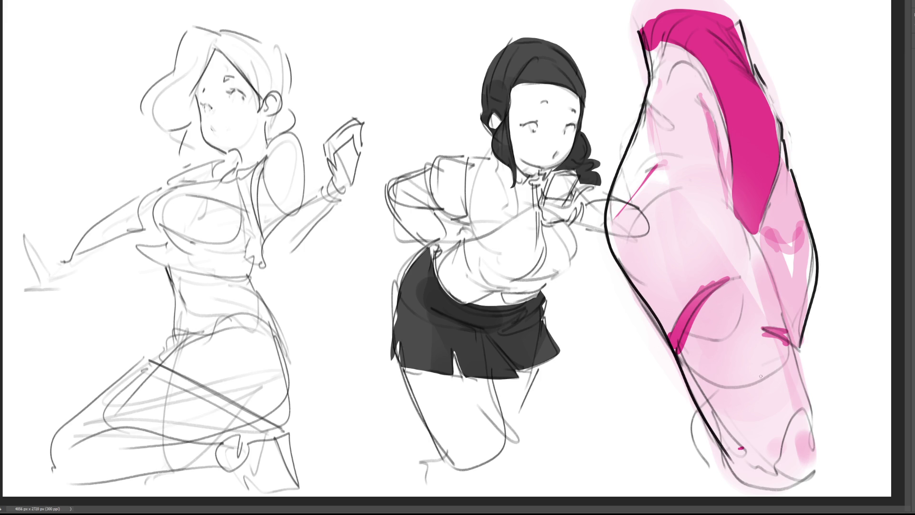
drag(710, 116, 722, 149)
drag(728, 195, 800, 384)
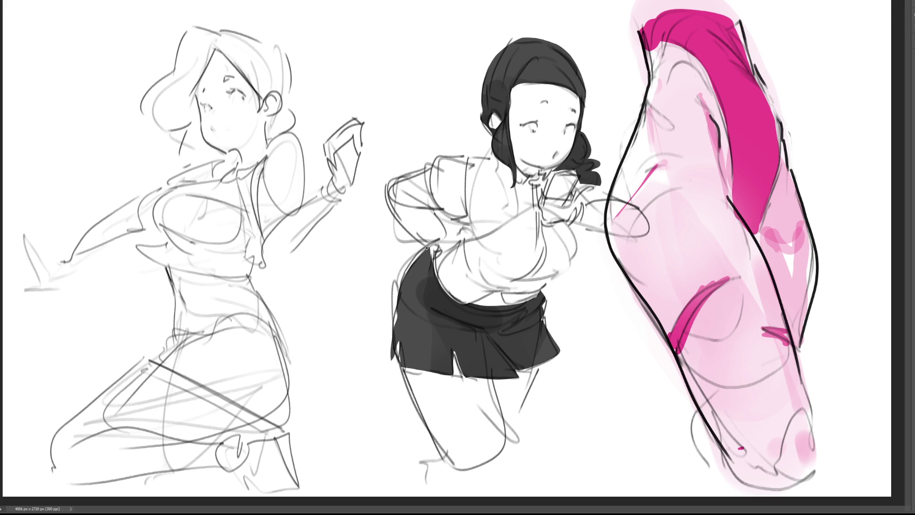
Step: Darken both skirt edges, erase the skirt's tie loop, and ink the right side of the chest
mouse_move(427, 248)
mouse_down()
mouse_move(398, 284)
mouse_move(387, 353)
mouse_move(398, 342)
mouse_move(399, 362)
mouse_up()
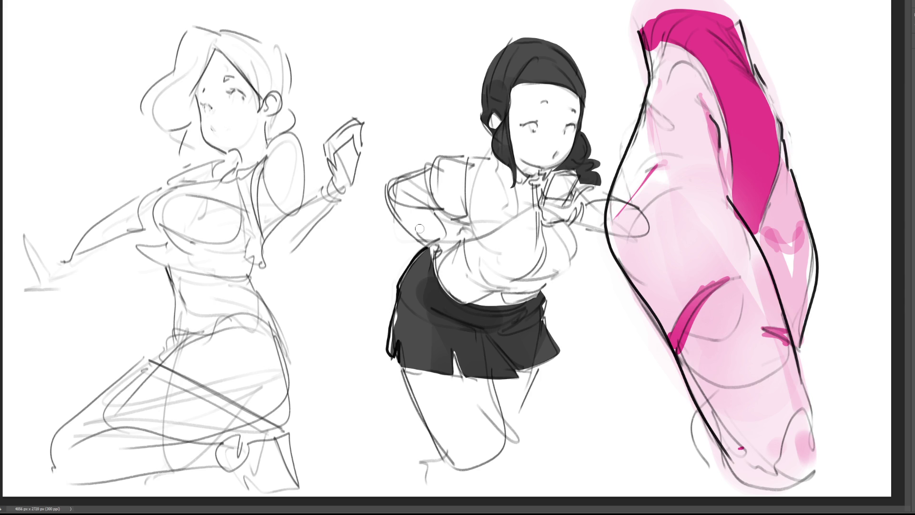
drag(537, 284, 564, 352)
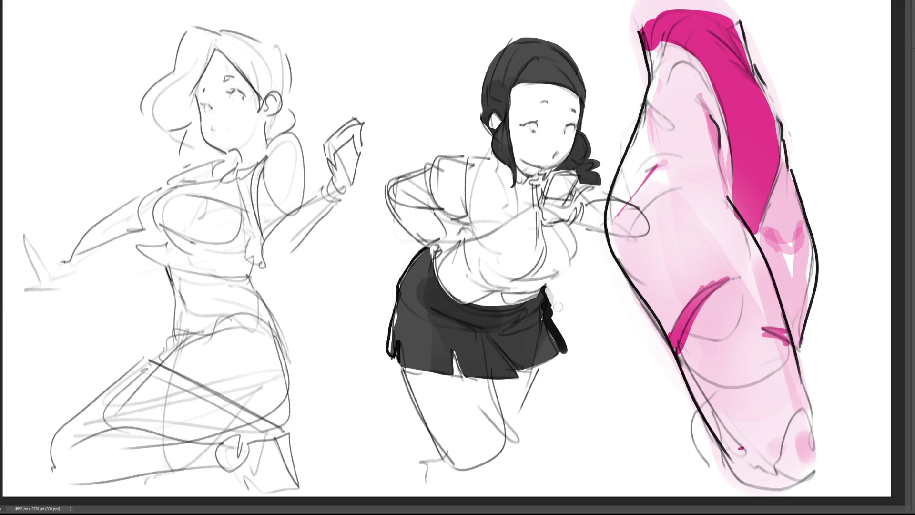
drag(552, 304, 567, 350)
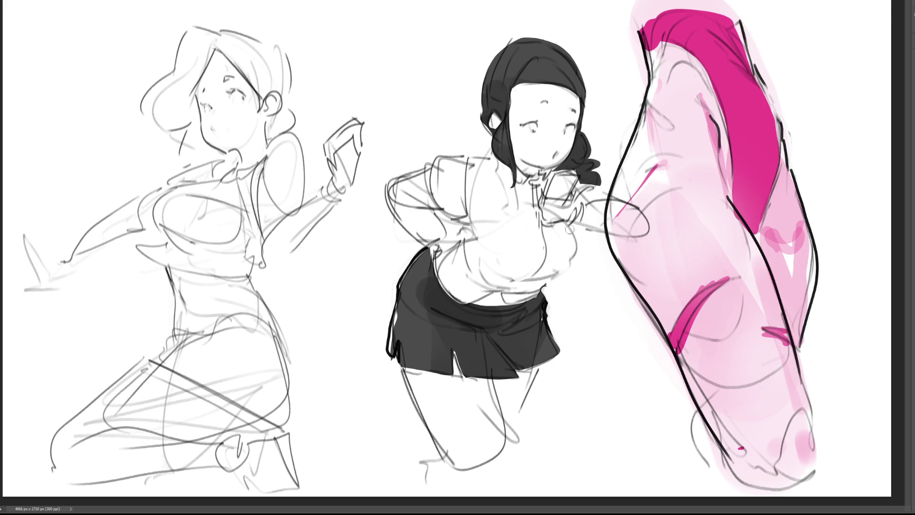
mouse_move(569, 225)
mouse_down()
mouse_move(575, 257)
mouse_move(557, 271)
mouse_up()
Step: Ink the left chest curve, a short stroke under the chest, and dark accents at the waist
click(474, 214)
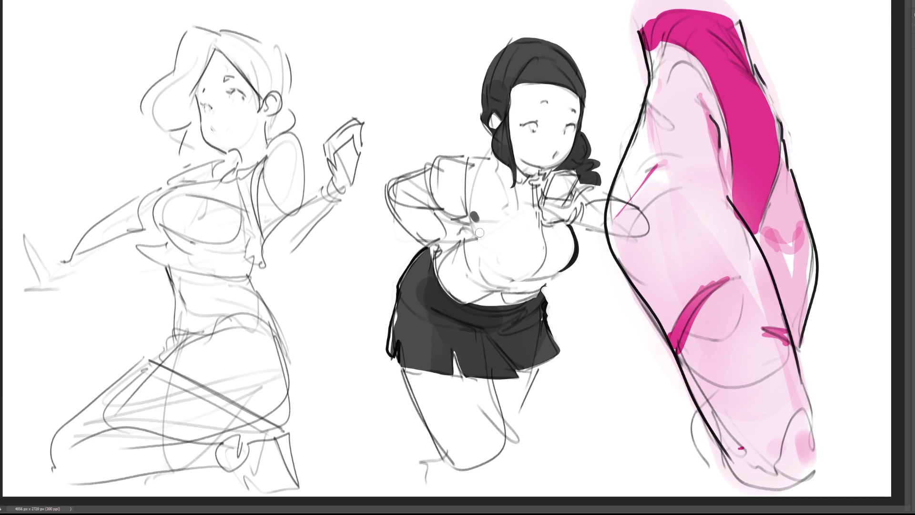
drag(472, 221, 476, 252)
key(ctrl+z)
drag(516, 282, 552, 272)
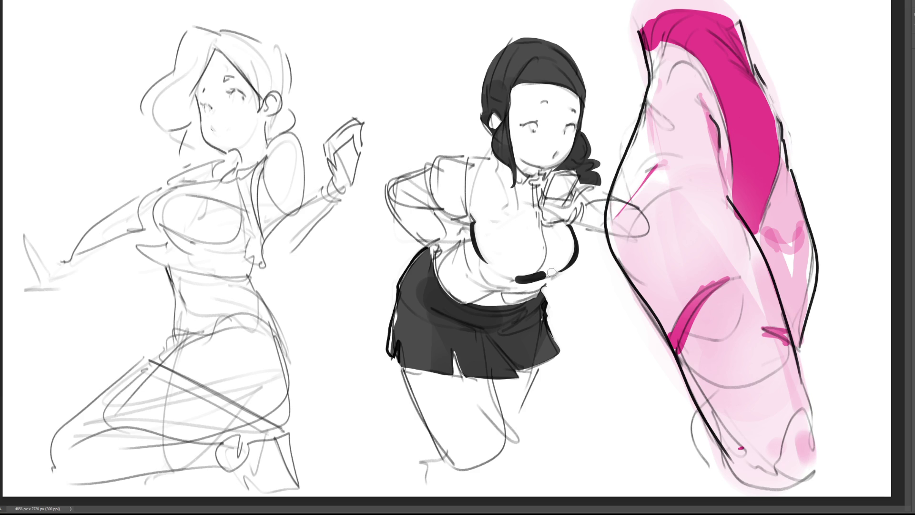
key(ctrl+z)
drag(554, 280, 547, 285)
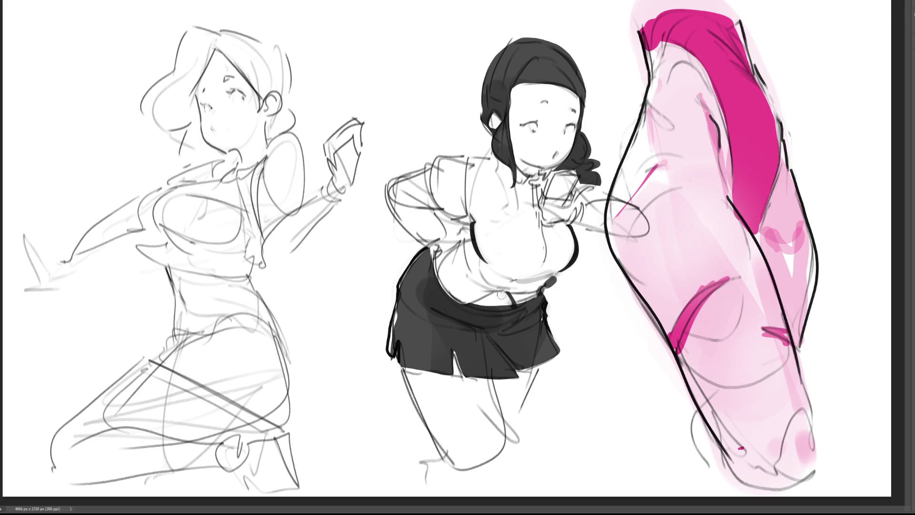
drag(508, 297, 476, 301)
key(ctrl+z)
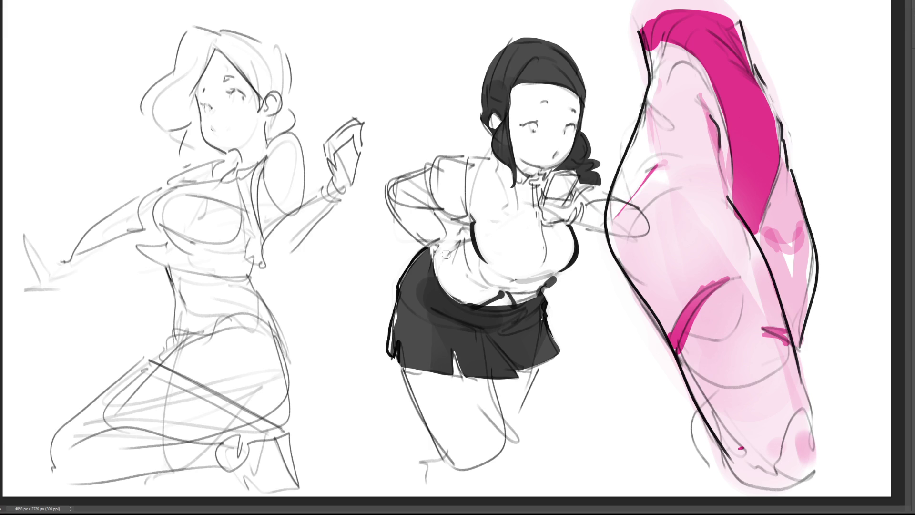
mouse_move(448, 234)
mouse_down()
mouse_move(436, 238)
mouse_move(443, 241)
mouse_up()
Step: Darken the face outline and thicken the hair's right edge with black strands
mouse_move(517, 86)
mouse_down()
mouse_move(510, 125)
mouse_move(530, 84)
mouse_move(578, 96)
mouse_up()
mouse_move(558, 56)
mouse_down()
mouse_move(591, 100)
mouse_move(591, 125)
mouse_up()
drag(577, 68, 591, 115)
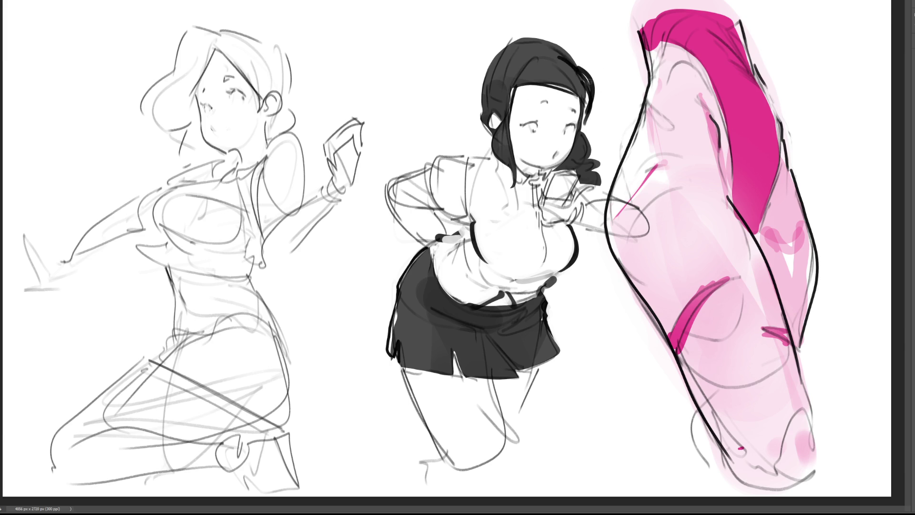
mouse_move(580, 63)
mouse_down()
mouse_move(602, 114)
mouse_move(582, 123)
mouse_up()
key(ctrl+z)
key(ctrl+z)
drag(586, 88, 589, 104)
drag(579, 73, 594, 129)
key(ctrl+z)
key(ctrl+z)
key(ctrl+z)
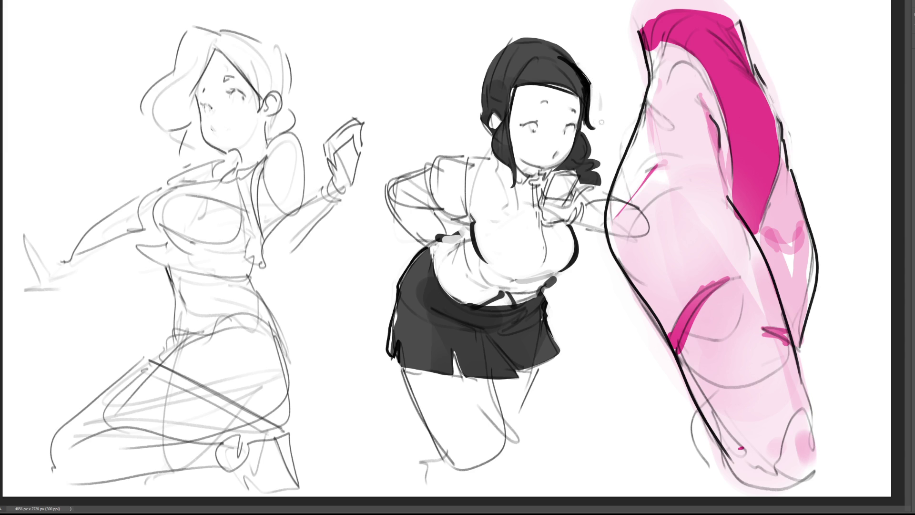
Step: Ink hair along the headband, the face's left side and around the ear, erasing stray outline bits
drag(550, 85, 590, 121)
drag(516, 88, 508, 116)
drag(504, 113, 493, 143)
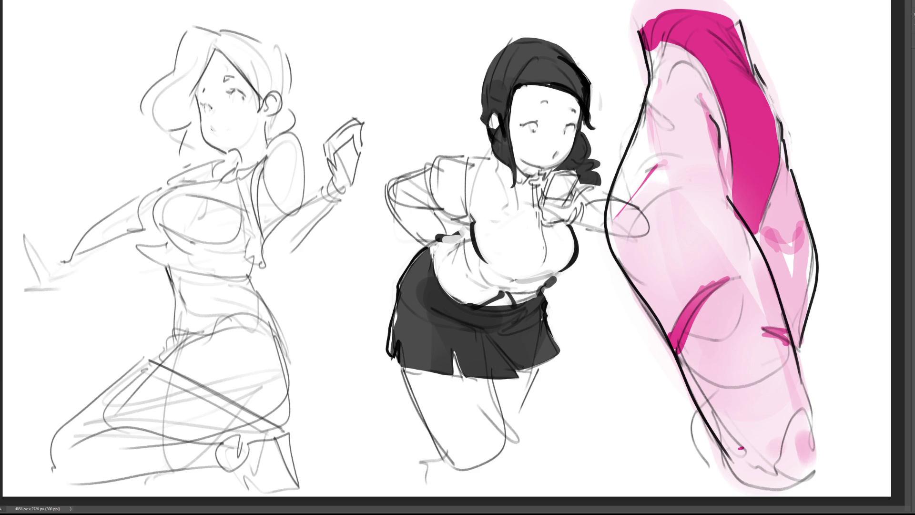
mouse_move(489, 119)
mouse_down()
mouse_move(479, 155)
mouse_move(489, 151)
mouse_move(482, 156)
mouse_move(500, 163)
mouse_up()
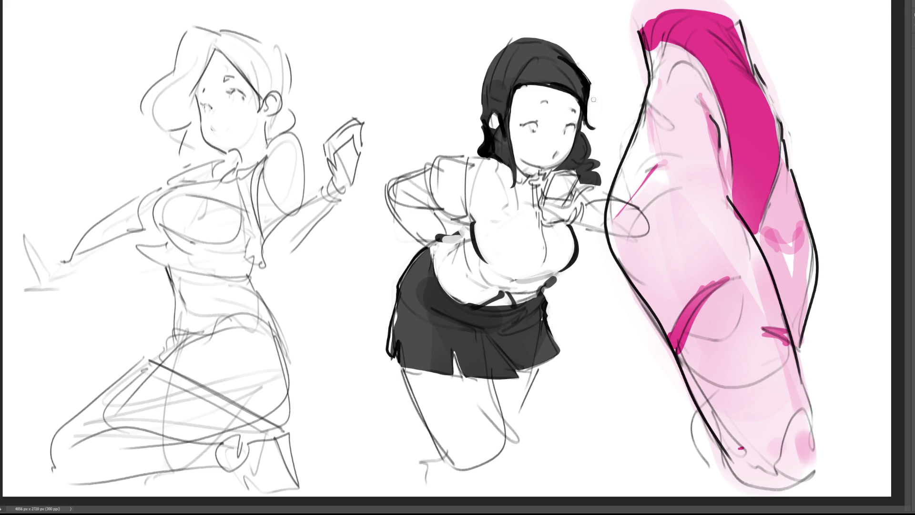
mouse_move(591, 80)
mouse_down()
mouse_move(586, 130)
mouse_move(585, 74)
mouse_move(585, 117)
mouse_up()
Step: Draw an antenna above the head, then ink the eyebrow, a hair stroke, the left eye and mouth
mouse_move(537, 60)
mouse_down()
mouse_move(548, 1)
mouse_move(539, 54)
mouse_move(602, 4)
mouse_move(571, 60)
mouse_up()
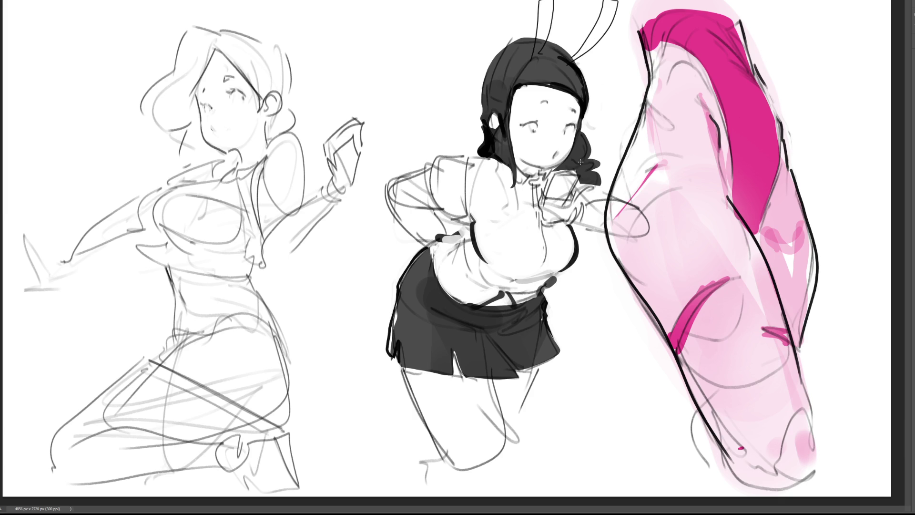
drag(535, 106, 570, 113)
mouse_move(518, 85)
mouse_down()
mouse_move(521, 72)
mouse_move(520, 79)
mouse_up()
drag(530, 107, 537, 101)
drag(548, 153, 553, 156)
Step: Dab face marks, blacken the lower curls and left hair edge, and shade the collar grey
click(555, 140)
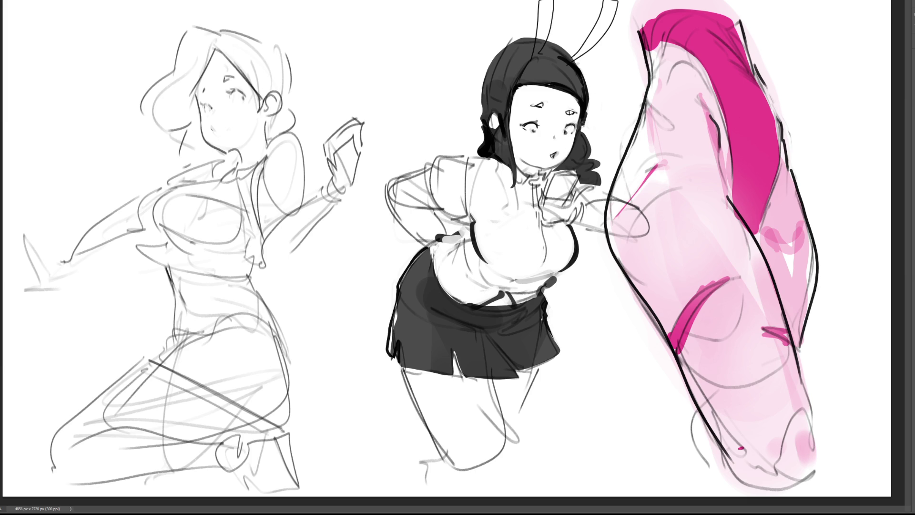
drag(587, 137, 603, 183)
mouse_move(483, 126)
mouse_down()
mouse_move(482, 79)
mouse_move(499, 49)
mouse_move(524, 34)
mouse_move(481, 71)
mouse_move(478, 123)
mouse_move(490, 140)
mouse_up()
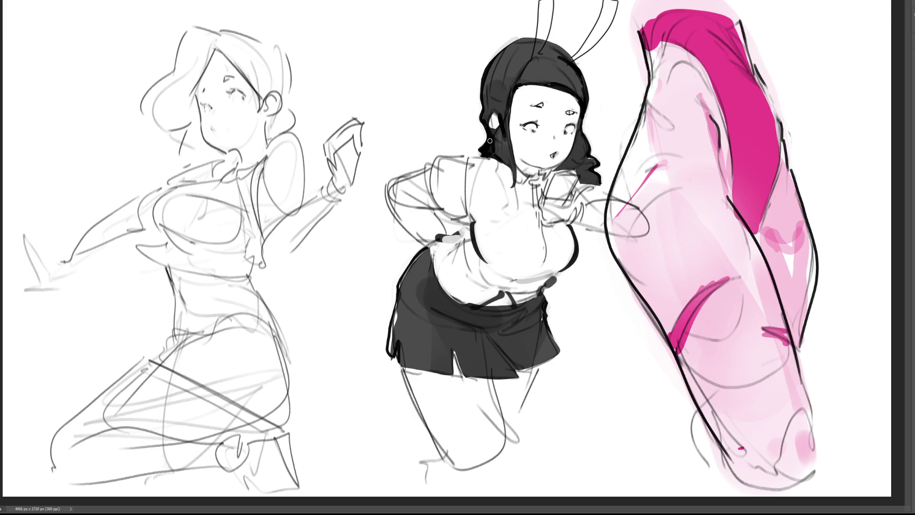
mouse_move(517, 161)
mouse_down()
mouse_move(536, 178)
mouse_move(560, 169)
mouse_move(576, 135)
mouse_move(582, 163)
mouse_move(567, 195)
mouse_move(572, 181)
mouse_up()
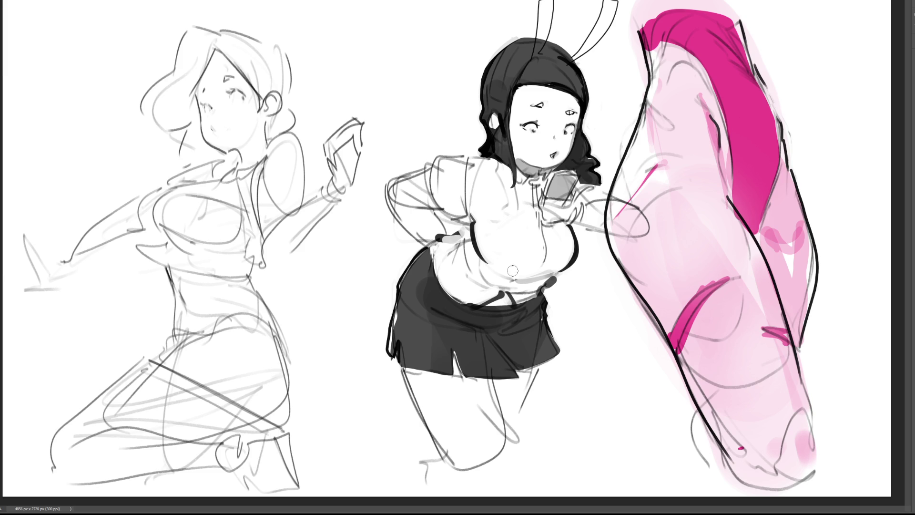
Step: Shade under the chest, across the shirt, left shoulder, sleeve, hip and thighs in soft grey
drag(491, 269, 558, 273)
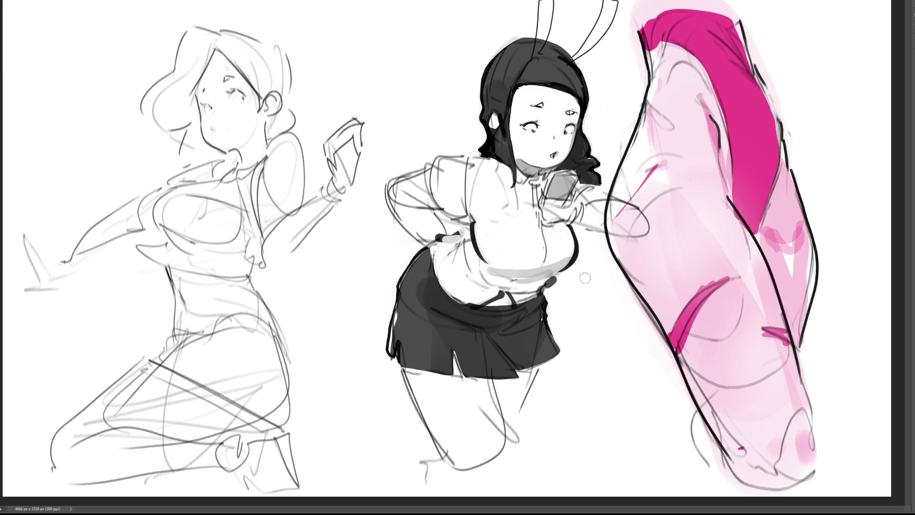
mouse_move(476, 270)
mouse_down()
mouse_move(548, 279)
mouse_move(474, 305)
mouse_move(533, 285)
mouse_move(515, 304)
mouse_move(538, 297)
mouse_up()
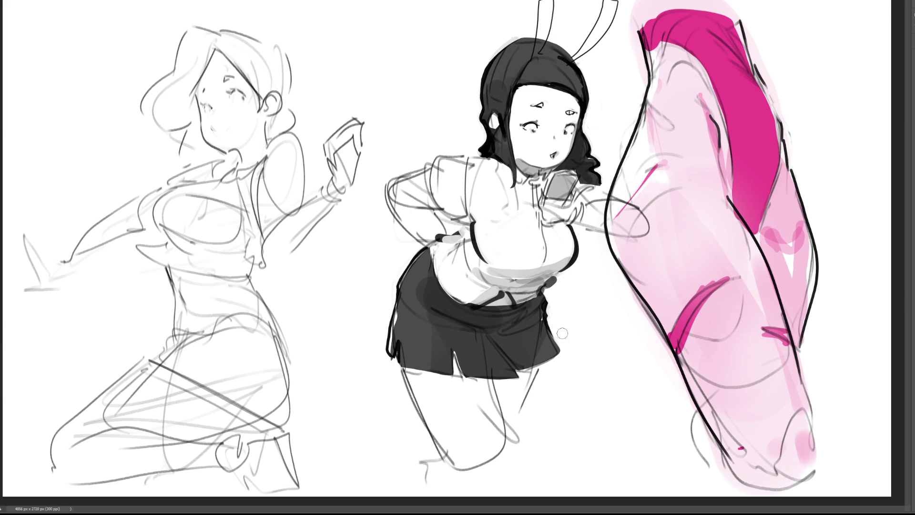
mouse_move(448, 208)
mouse_down()
mouse_move(458, 197)
mouse_move(474, 217)
mouse_move(490, 208)
mouse_up()
mouse_move(513, 178)
mouse_down()
mouse_move(529, 179)
mouse_move(524, 212)
mouse_move(550, 212)
mouse_move(560, 226)
mouse_move(577, 210)
mouse_move(590, 221)
mouse_move(587, 197)
mouse_up()
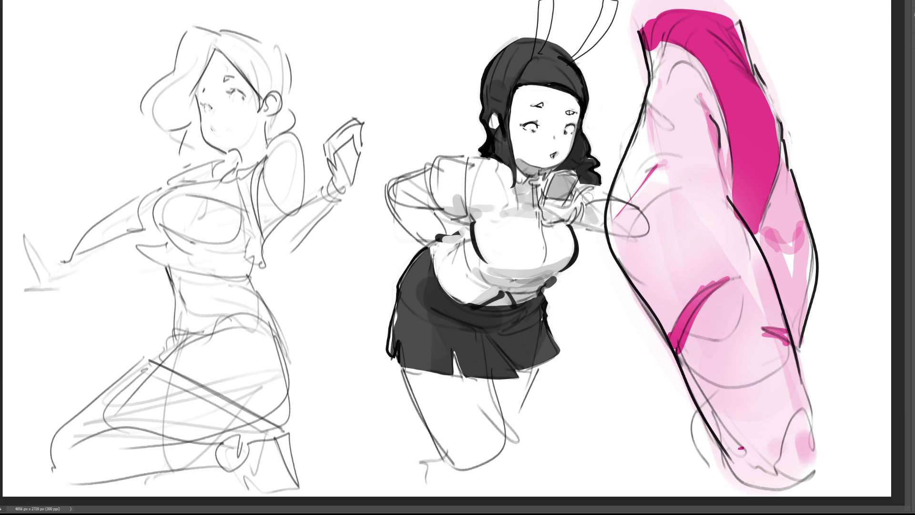
mouse_move(426, 175)
mouse_down()
mouse_move(424, 208)
mouse_move(402, 203)
mouse_move(436, 210)
mouse_move(443, 235)
mouse_move(430, 217)
mouse_move(426, 236)
mouse_move(435, 245)
mouse_up()
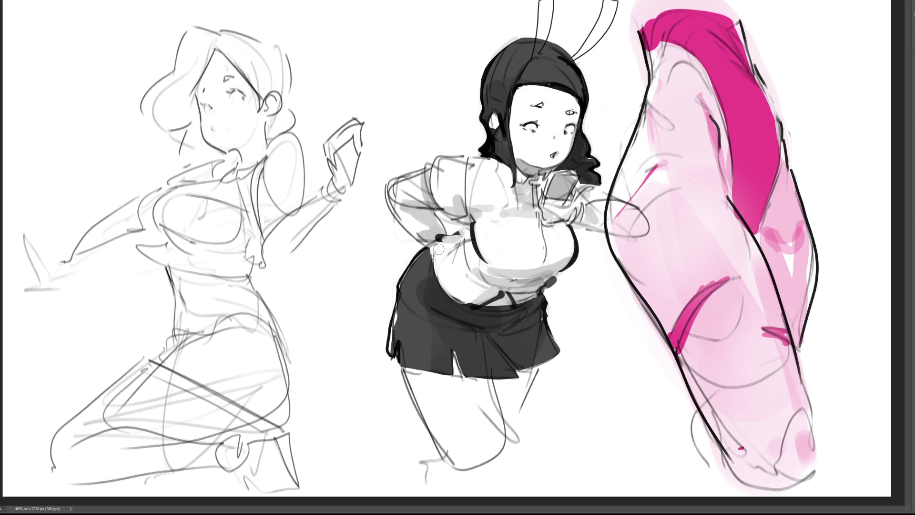
drag(445, 238, 439, 295)
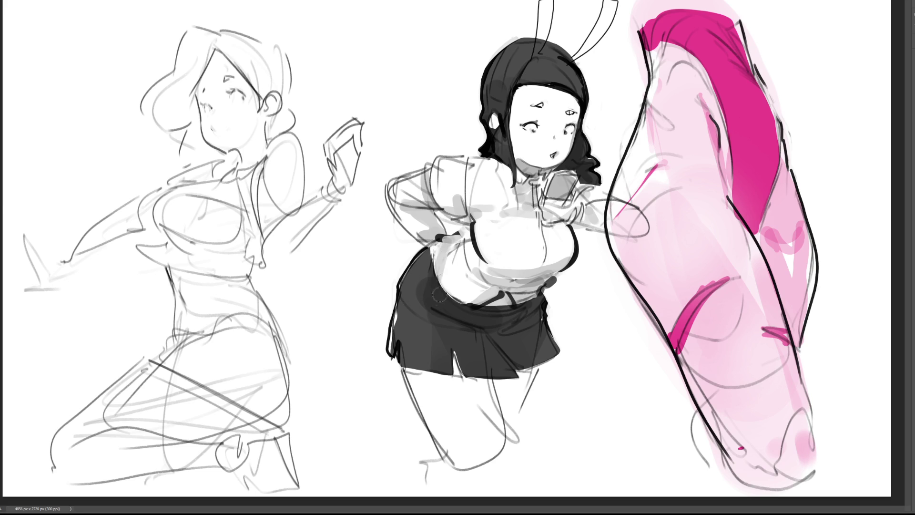
click(455, 381)
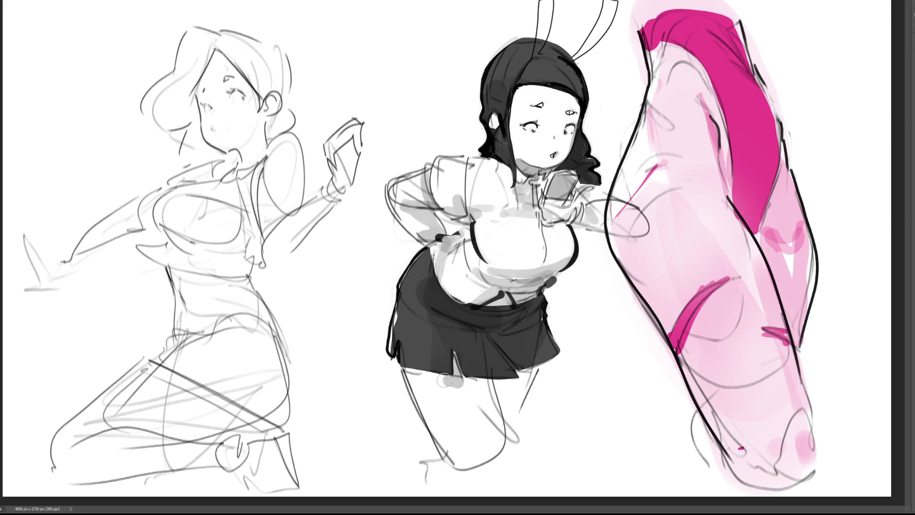
mouse_move(444, 381)
mouse_down()
mouse_move(498, 386)
mouse_move(534, 377)
mouse_move(497, 387)
mouse_move(509, 428)
mouse_move(453, 376)
mouse_move(414, 369)
mouse_move(482, 403)
mouse_move(500, 446)
mouse_move(519, 401)
mouse_move(506, 441)
mouse_move(486, 450)
mouse_up()
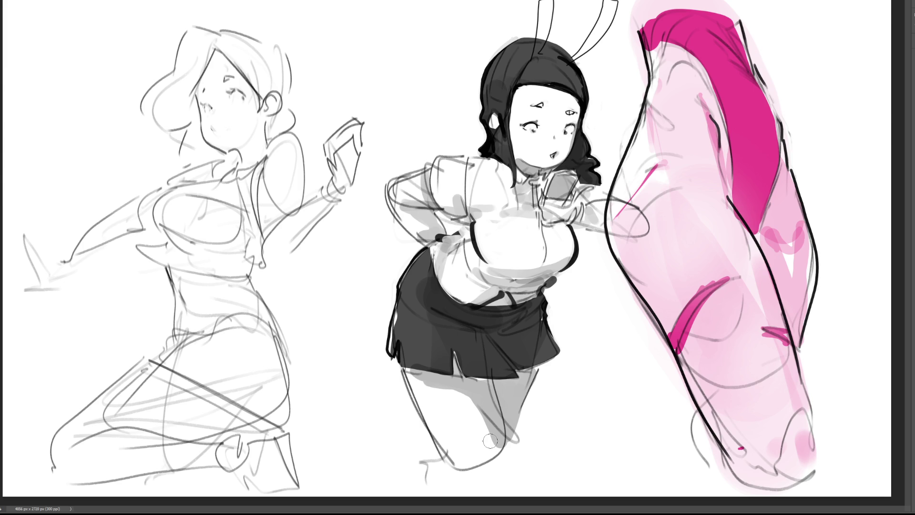
Step: Ink the right eye darker with a smaller brush, then erase both antennae with a larger one
key(bracketleft)
key(bracketleft)
key(bracketleft)
drag(566, 113, 575, 113)
key(bracketright)
key(bracketright)
key(bracketright)
mouse_move(612, 13)
mouse_down()
mouse_move(601, 36)
mouse_move(605, 9)
mouse_move(582, 56)
mouse_up()
mouse_move(567, 17)
mouse_down()
mouse_move(543, 10)
mouse_move(553, 25)
mouse_move(535, 27)
mouse_move(564, 35)
mouse_up()
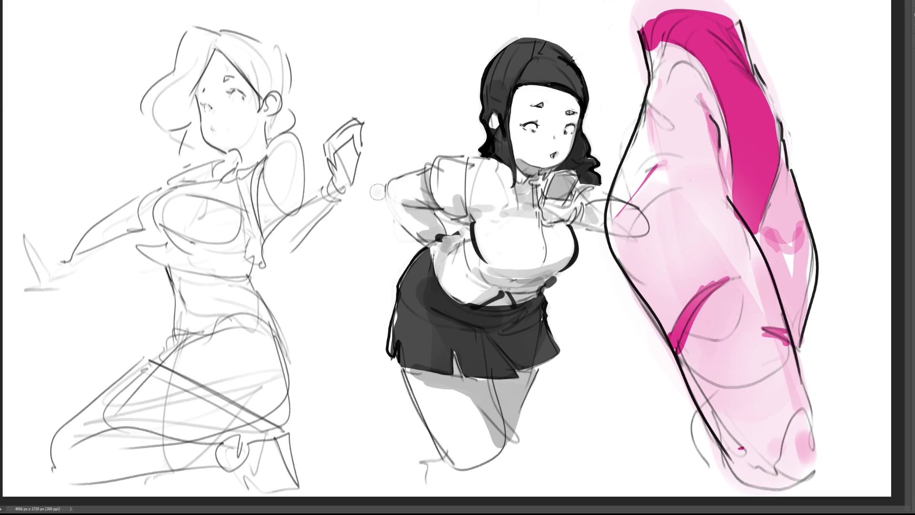
Step: Line the collar, draw the zipper down the blouse and a short fold, undoing arm and leg strokes
drag(387, 190, 394, 228)
key(ctrl+z)
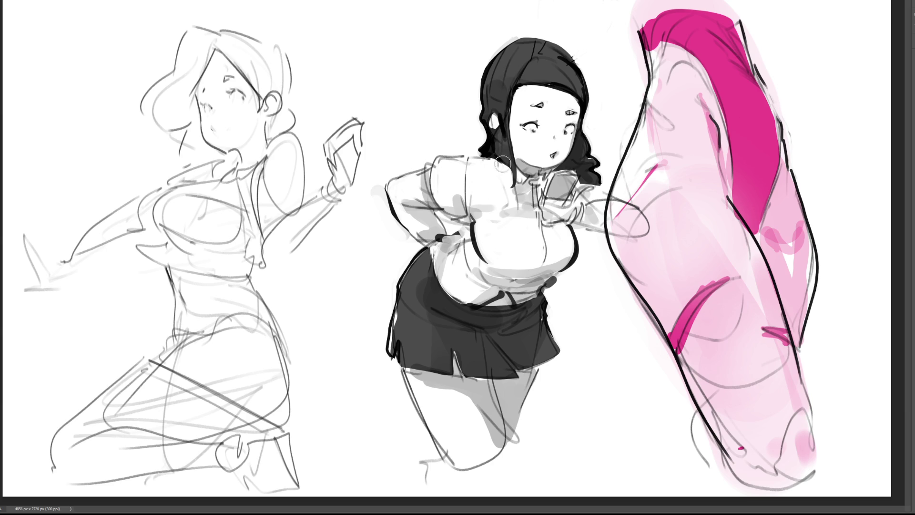
drag(496, 160, 508, 183)
drag(533, 185, 539, 269)
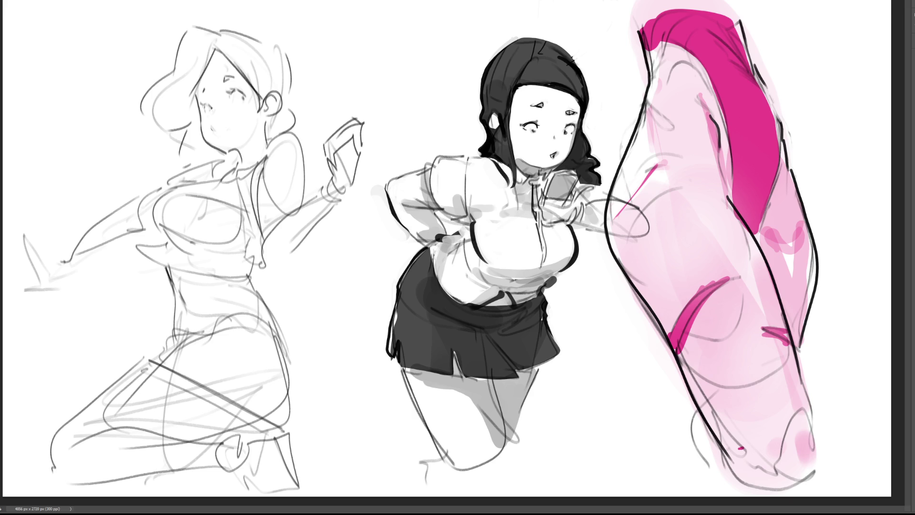
drag(543, 226, 547, 259)
key(ctrl+z)
key(ctrl+z)
key(ctrl+z)
key(ctrl+z)
drag(511, 286, 520, 284)
key(bracketright)
key(bracketright)
key(bracketright)
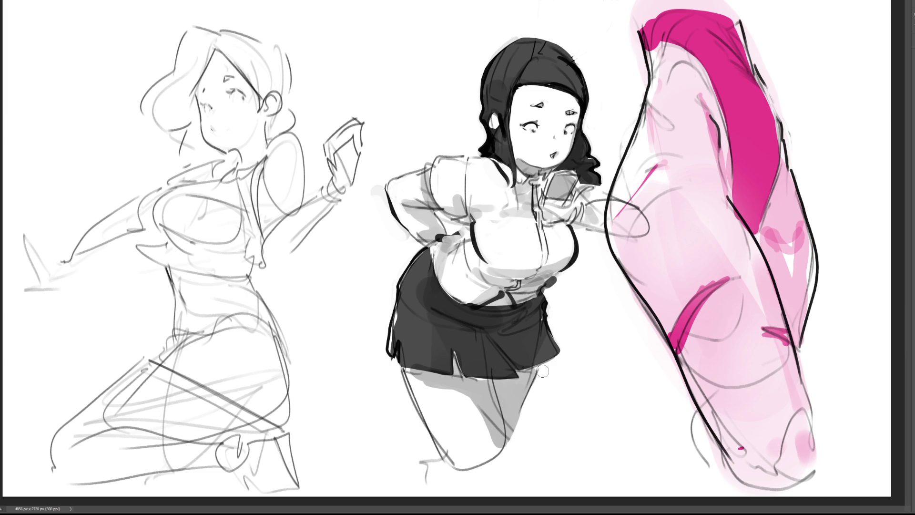
drag(544, 370, 525, 420)
key(ctrl+z)
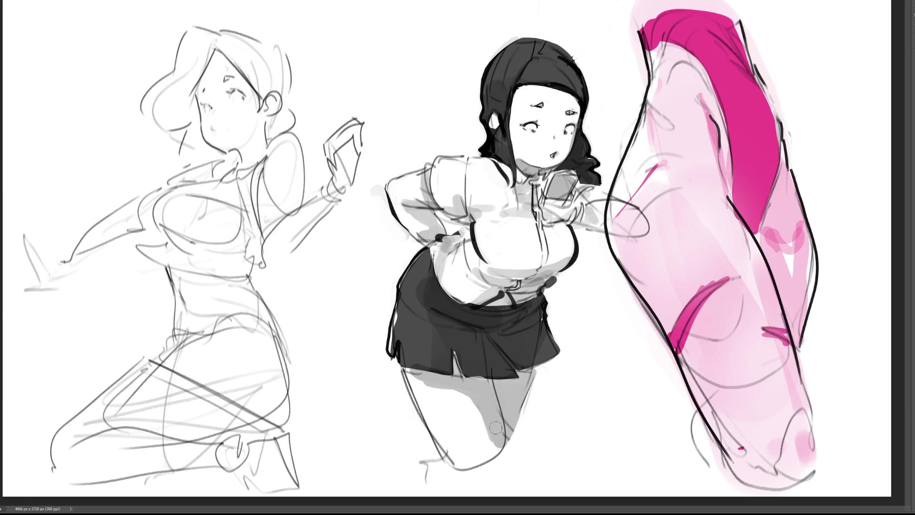
Step: Ink both leg outlines, paint a black boot with grey shading beside it, and add a hair strand
drag(515, 429, 511, 440)
drag(401, 372, 461, 477)
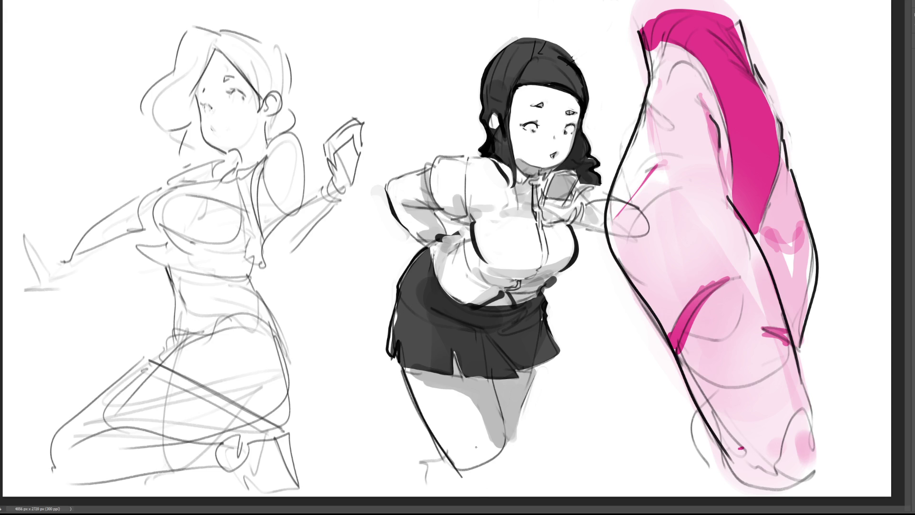
drag(536, 370, 521, 413)
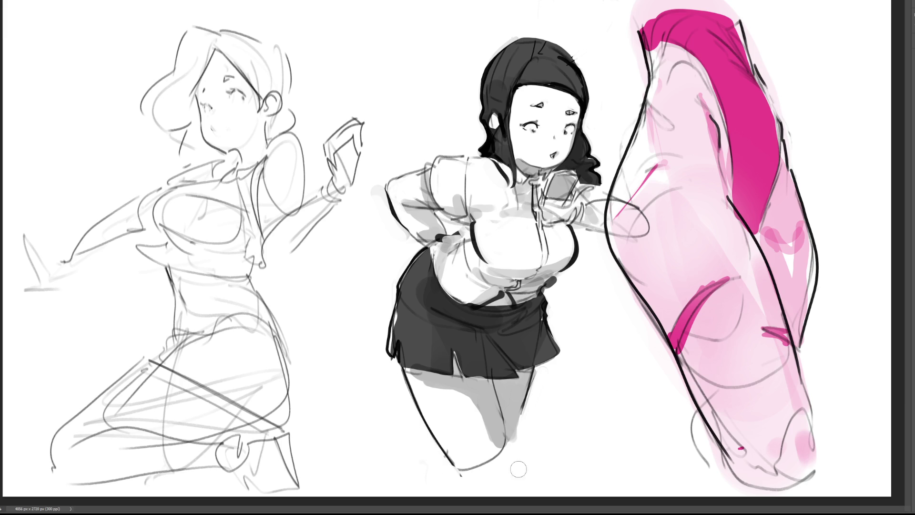
mouse_move(458, 475)
mouse_down()
mouse_move(505, 465)
mouse_move(476, 486)
mouse_move(510, 490)
mouse_move(515, 451)
mouse_move(522, 491)
mouse_move(443, 471)
mouse_move(471, 489)
mouse_up()
mouse_move(512, 451)
mouse_down()
mouse_move(515, 469)
mouse_move(516, 457)
mouse_up()
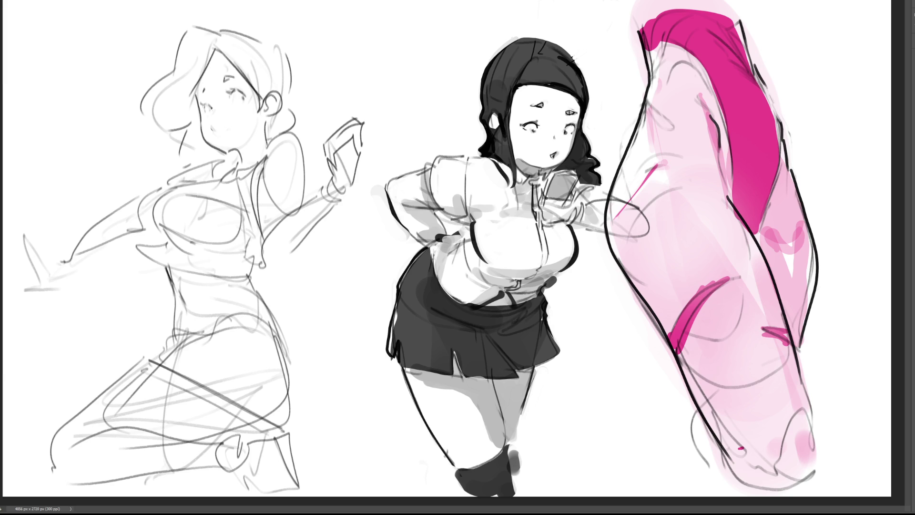
mouse_move(479, 99)
mouse_down()
mouse_move(479, 118)
mouse_move(476, 111)
mouse_move(495, 115)
mouse_move(505, 103)
mouse_move(500, 112)
mouse_up()
Step: Draw two curled antennae from the middle girl's hair top and ink the left sketch's phone edges
mouse_move(535, 54)
mouse_down()
mouse_move(564, 27)
mouse_move(556, 34)
mouse_move(569, 38)
mouse_move(563, 22)
mouse_up()
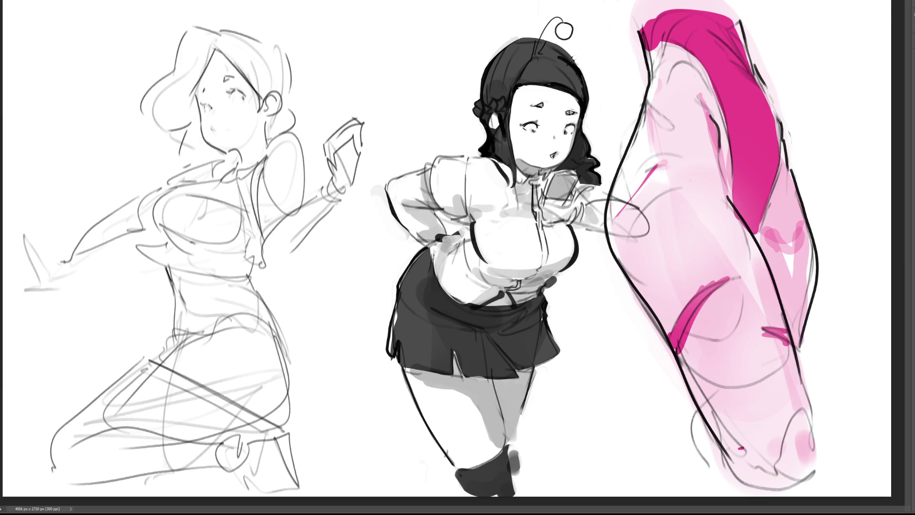
mouse_move(574, 62)
mouse_down()
mouse_move(602, 33)
mouse_move(610, 48)
mouse_move(598, 53)
mouse_move(613, 61)
mouse_move(610, 45)
mouse_up()
mouse_move(330, 153)
mouse_down()
mouse_move(332, 161)
mouse_move(352, 123)
mouse_move(360, 154)
mouse_move(357, 120)
mouse_up()
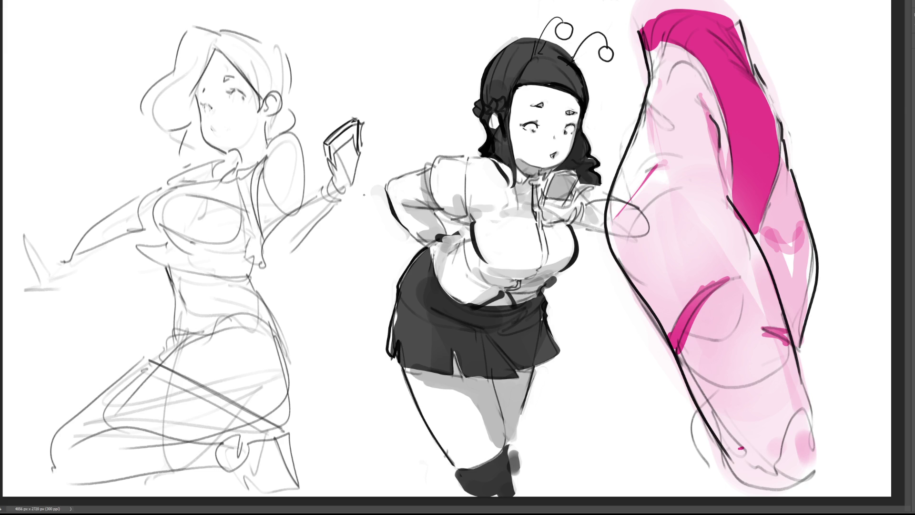
Step: Erase the left sketch's closed eyes, nose and mouth, and draw a small open mouth
key(e)
mouse_move(242, 97)
mouse_down()
mouse_move(210, 105)
mouse_move(222, 124)
mouse_up()
key(b)
mouse_move(205, 102)
mouse_down()
mouse_move(207, 109)
mouse_move(237, 93)
mouse_move(213, 115)
mouse_move(216, 137)
mouse_up()
drag(214, 125, 218, 126)
drag(218, 121, 217, 128)
Step: Draw a line down the left sketch's cheek, then erase it lighter and thinner
mouse_move(192, 98)
mouse_down()
mouse_move(202, 134)
mouse_move(224, 153)
mouse_up()
key(e)
mouse_move(198, 110)
mouse_down()
mouse_move(193, 100)
mouse_move(202, 139)
mouse_move(223, 154)
mouse_up()
mouse_move(200, 130)
mouse_down()
mouse_move(218, 151)
mouse_move(238, 149)
mouse_up()
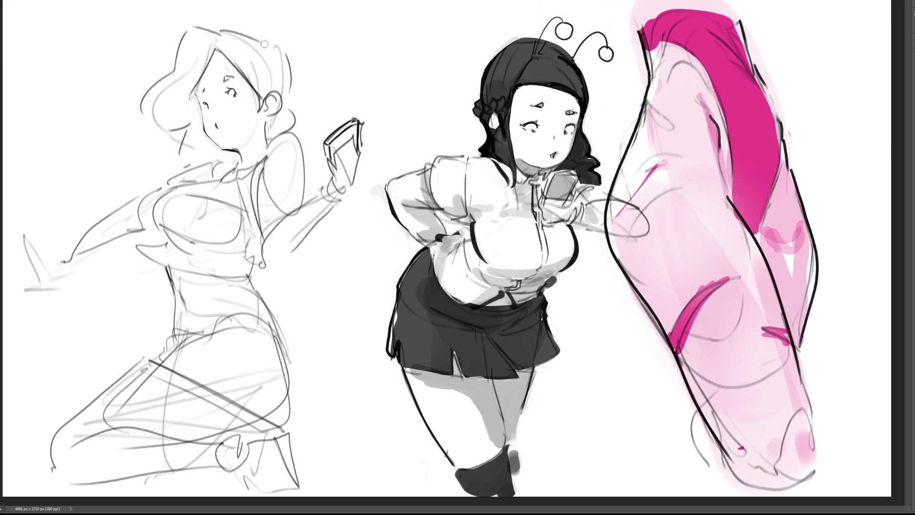
Step: Try dark hairline and ear strokes, undoing each, then add an eye pupil and draw an ear
click(217, 52)
drag(216, 52, 197, 89)
key(ctrl+z)
drag(218, 52, 189, 95)
key(ctrl+z)
drag(227, 54, 266, 95)
key(ctrl+z)
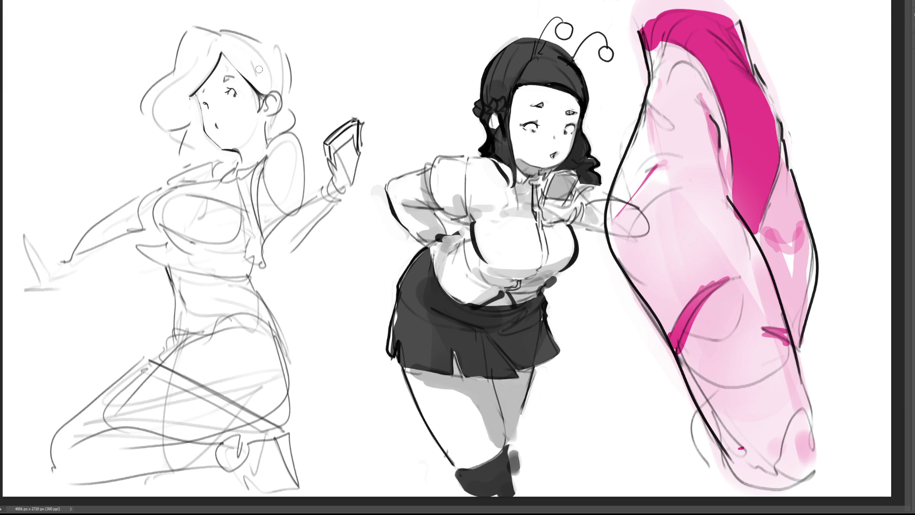
drag(255, 88, 257, 109)
key(ctrl+z)
mouse_move(253, 78)
mouse_down()
mouse_move(265, 92)
mouse_move(257, 77)
mouse_up()
key(ctrl+z)
key(ctrl+z)
drag(256, 101, 262, 102)
key(ctrl+z)
drag(239, 94, 236, 98)
drag(266, 98, 270, 115)
Step: Darken the hair line beside the left sketch's ear
drag(282, 52, 293, 133)
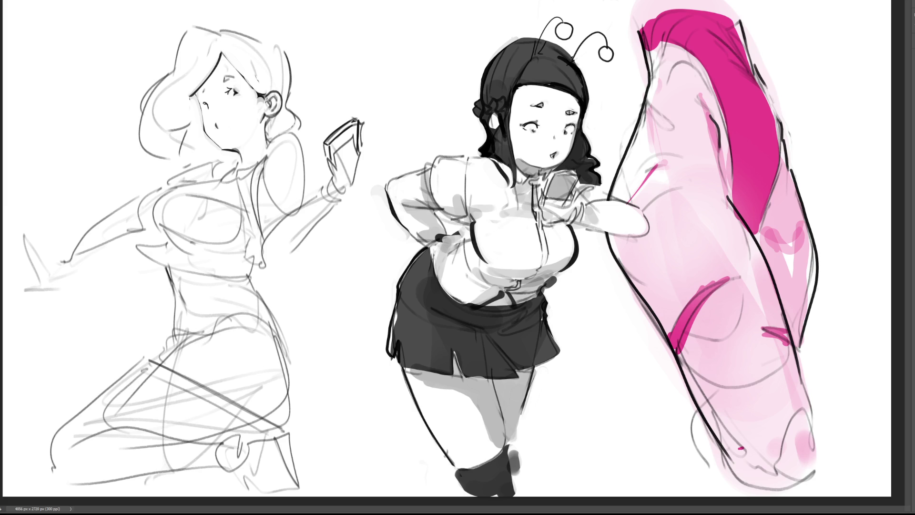
Step: Try an eyelid stroke and cheek marks beside the left girl's glasses lens, undoing them all
mouse_move(261, 95)
mouse_down()
mouse_move(225, 90)
mouse_move(222, 81)
mouse_move(202, 122)
mouse_up()
key(ctrl+z)
key(ctrl+z)
key(ctrl+z)
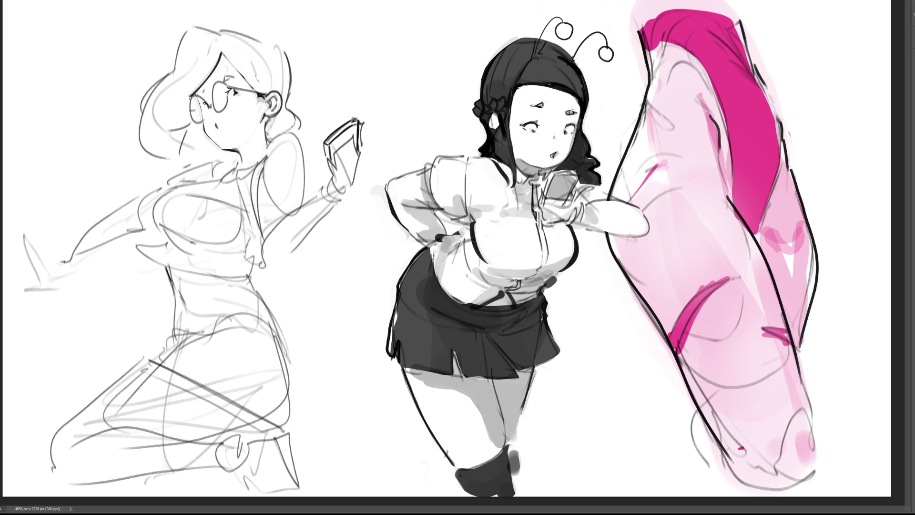
drag(216, 114, 224, 131)
key(ctrl+z)
scroll(215, 121, left, 5)
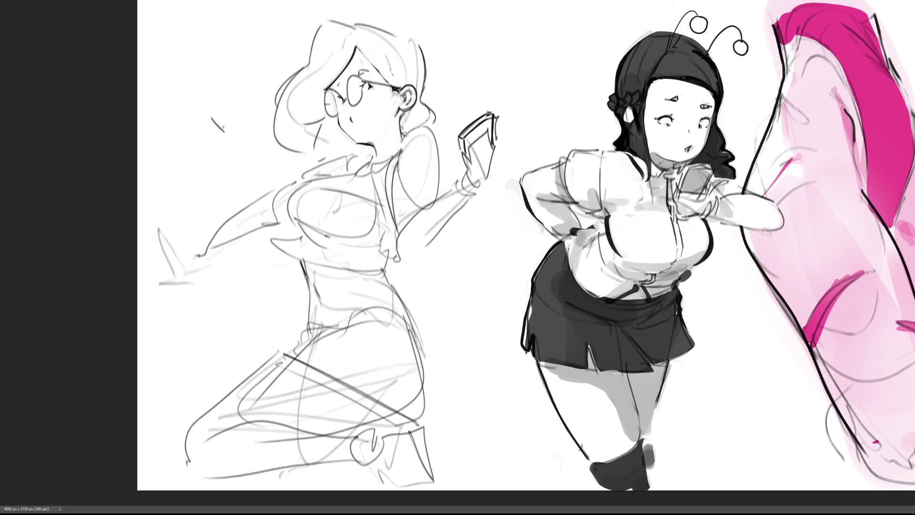
scroll(223, 125, right, 5)
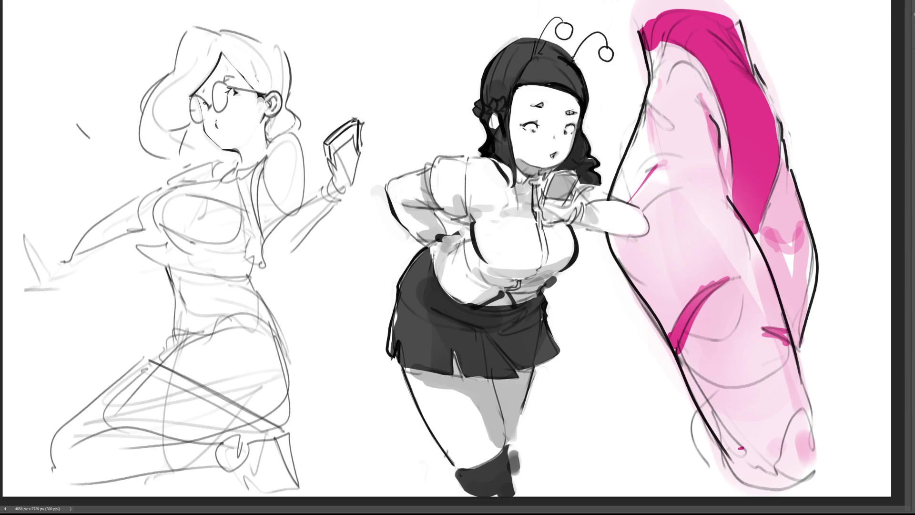
key(ctrl+z)
Step: Add a short mouth, hatch the jaw and neck under the chin, and detail the ear and glasses edge
drag(215, 125, 224, 127)
drag(79, 125, 87, 138)
drag(194, 122, 182, 162)
mouse_move(203, 125)
mouse_down()
mouse_move(189, 162)
mouse_move(214, 166)
mouse_up()
mouse_move(226, 152)
mouse_down()
mouse_move(222, 163)
mouse_move(230, 160)
mouse_up()
drag(241, 150, 214, 167)
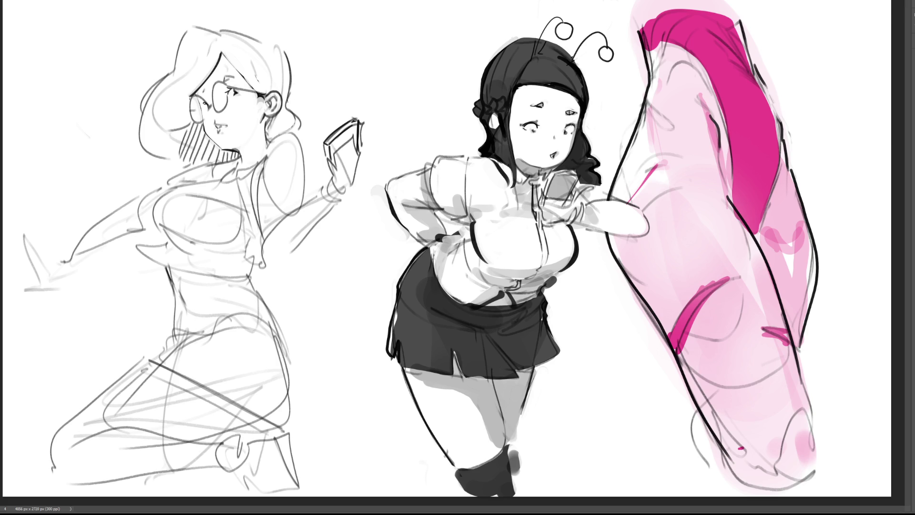
drag(286, 99, 282, 110)
mouse_move(234, 149)
mouse_down()
mouse_move(246, 147)
mouse_move(240, 154)
mouse_up()
drag(267, 119, 267, 125)
drag(201, 90, 197, 105)
Step: Rough in a raised arm and hand beside the left girl, undoing two shoulder strokes
drag(104, 138, 93, 203)
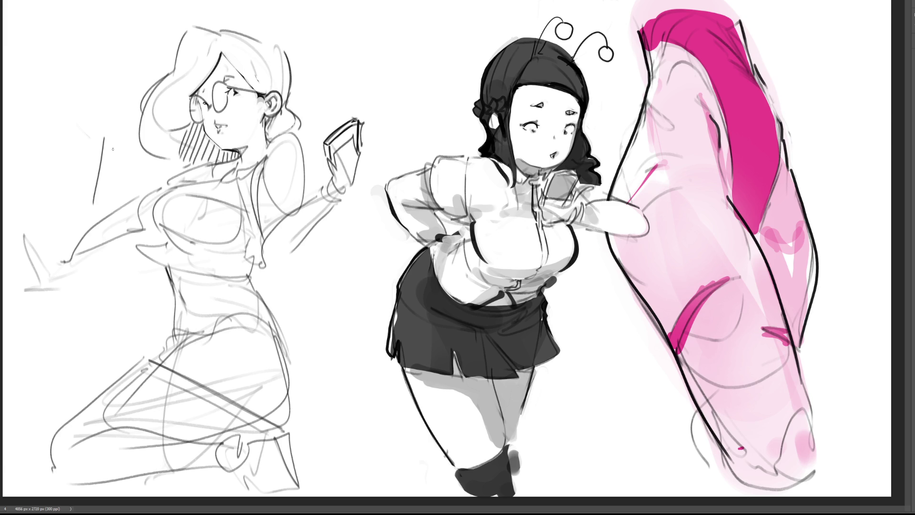
mouse_move(106, 133)
mouse_down()
mouse_move(130, 145)
mouse_move(125, 225)
mouse_up()
mouse_move(104, 107)
mouse_down()
mouse_move(114, 122)
mouse_move(90, 169)
mouse_up()
drag(127, 144, 140, 222)
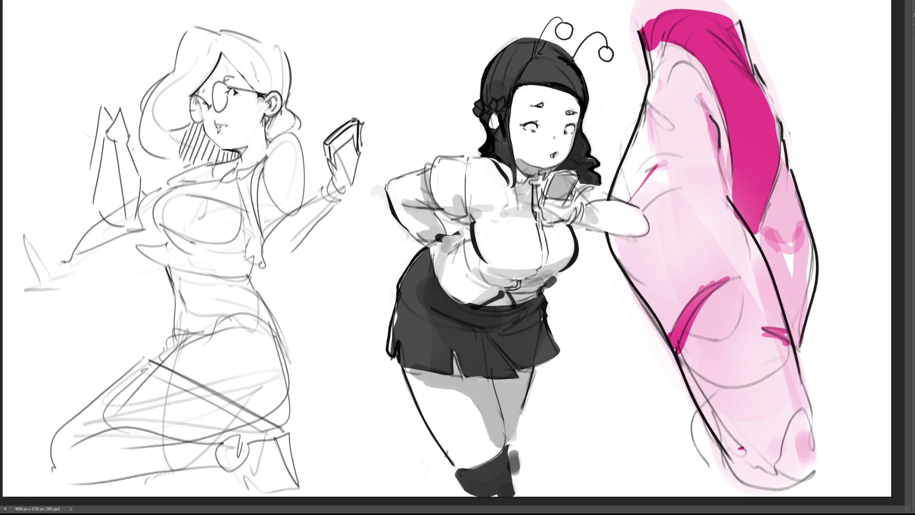
drag(128, 143, 144, 185)
drag(128, 149, 154, 184)
key(ctrl+z)
key(ctrl+z)
drag(95, 131, 89, 157)
key(ctrl+z)
Step: Undo the dark outline strokes on the left figure's phone
key(ctrl+z)
key(ctrl+z)
key(ctrl+z)
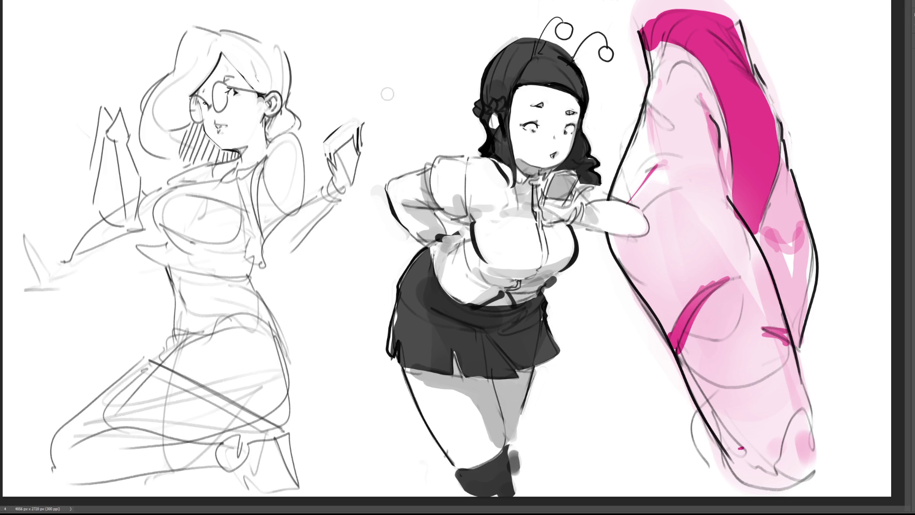
key(ctrl+z)
key(ctrl+z)
Step: Redraw the phone's right edge as a narrow loop with a pointed tip beside the hand
drag(361, 84, 351, 136)
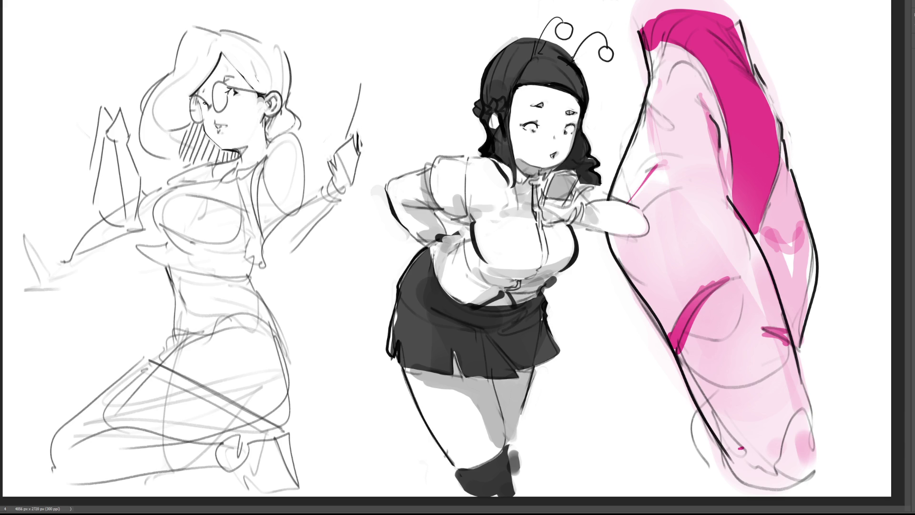
key(ctrl+z)
drag(361, 85, 355, 136)
mouse_move(357, 82)
mouse_down()
mouse_move(362, 61)
mouse_move(360, 115)
mouse_up()
drag(360, 83, 354, 137)
drag(363, 67, 346, 139)
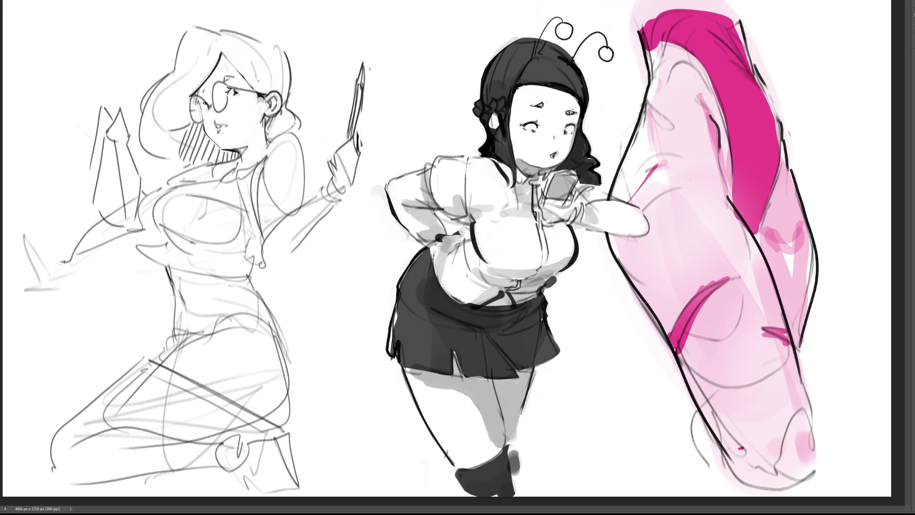
key(ctrl+z)
key(ctrl+z)
key(ctrl+z)
key(ctrl+z)
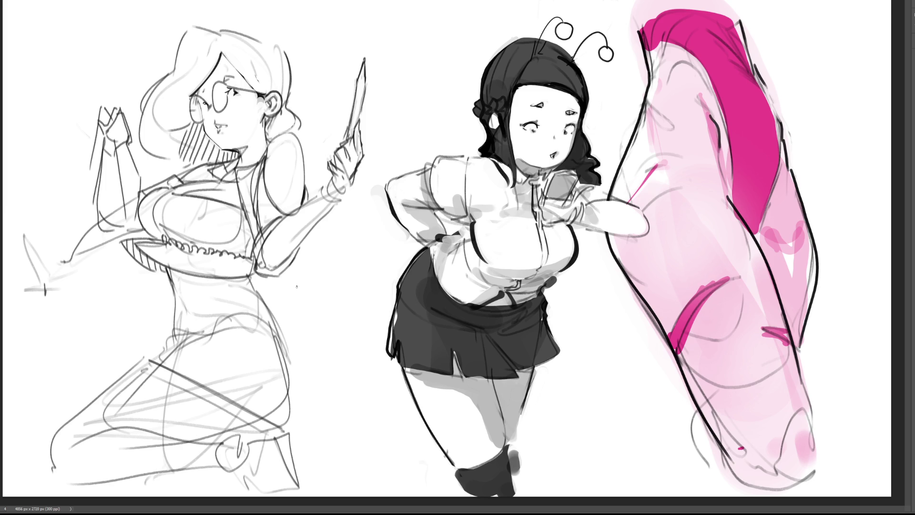
Step: Darken the blouse ruffle loops and draw the curved chest and bust lines
drag(169, 234, 241, 254)
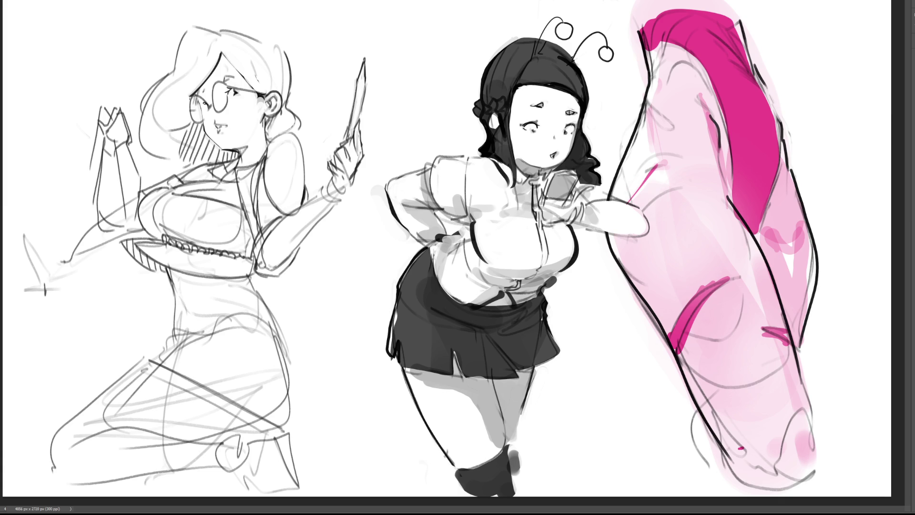
drag(168, 243, 234, 259)
key(ctrl+z)
key(ctrl+z)
key(ctrl+z)
key(ctrl+z)
key(ctrl+z)
key(ctrl+z)
key(ctrl+z)
key(ctrl+z)
key(ctrl+z)
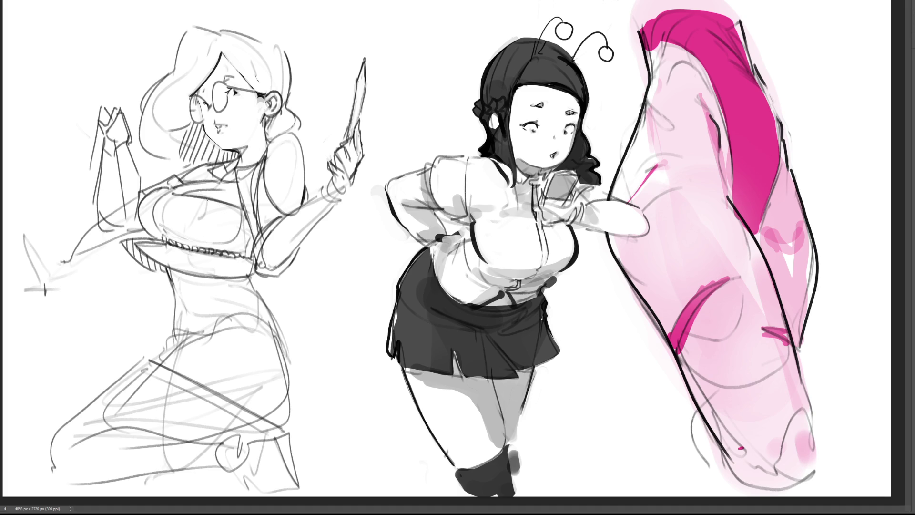
drag(206, 200, 188, 246)
drag(151, 217, 145, 235)
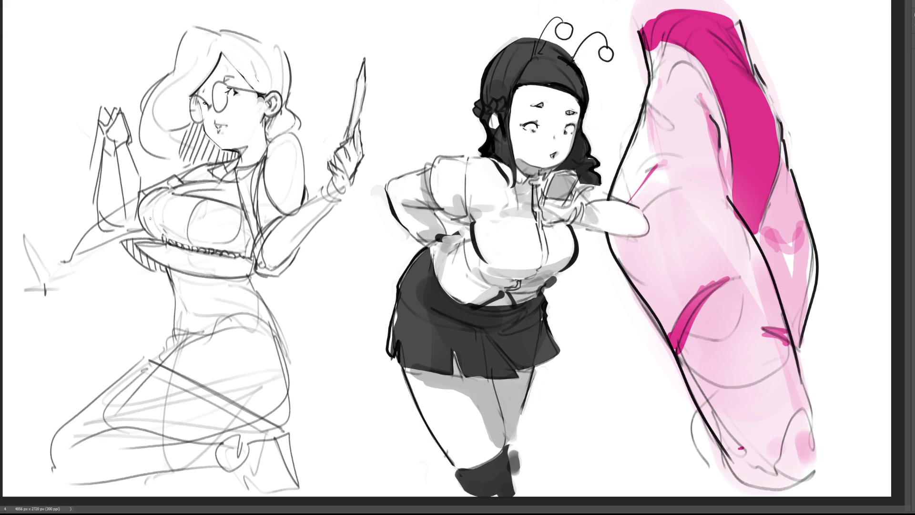
drag(153, 220, 165, 230)
Step: Rework the frill along the blouse hem, undoing the last stroke
drag(237, 244, 170, 236)
click(198, 243)
mouse_move(163, 236)
mouse_down()
mouse_move(233, 251)
mouse_move(246, 243)
mouse_move(242, 213)
mouse_up()
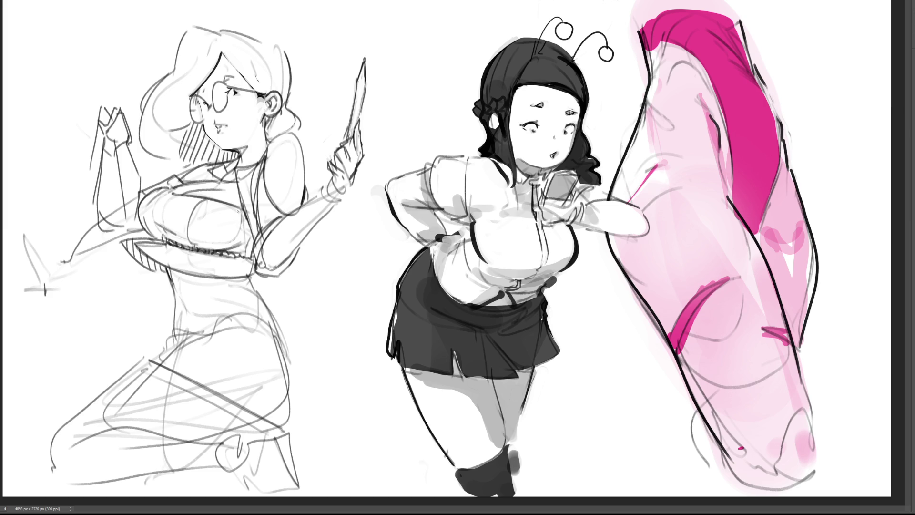
key(ctrl+z)
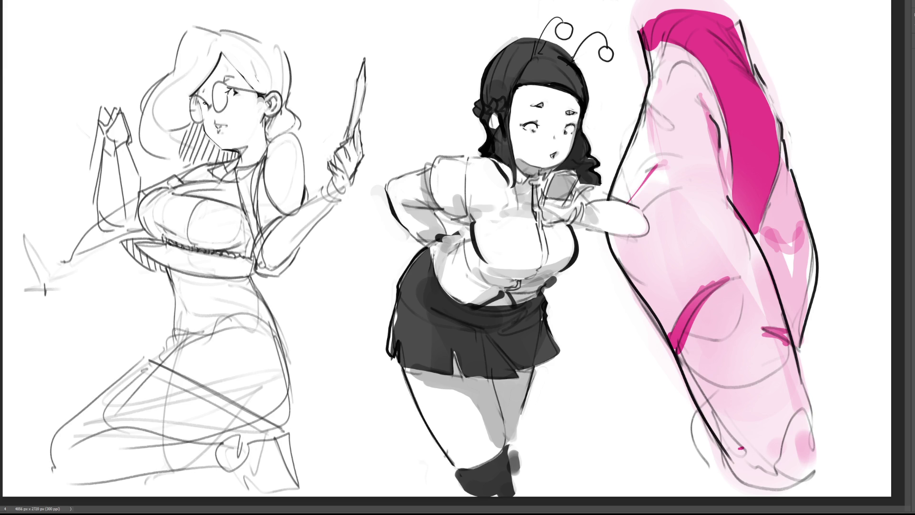
Step: Draw firmer waist, hip, bottom and thigh-to-knee contours on the kneeling left figure
mouse_move(168, 333)
mouse_down()
mouse_move(239, 317)
mouse_move(286, 350)
mouse_move(291, 416)
mouse_up()
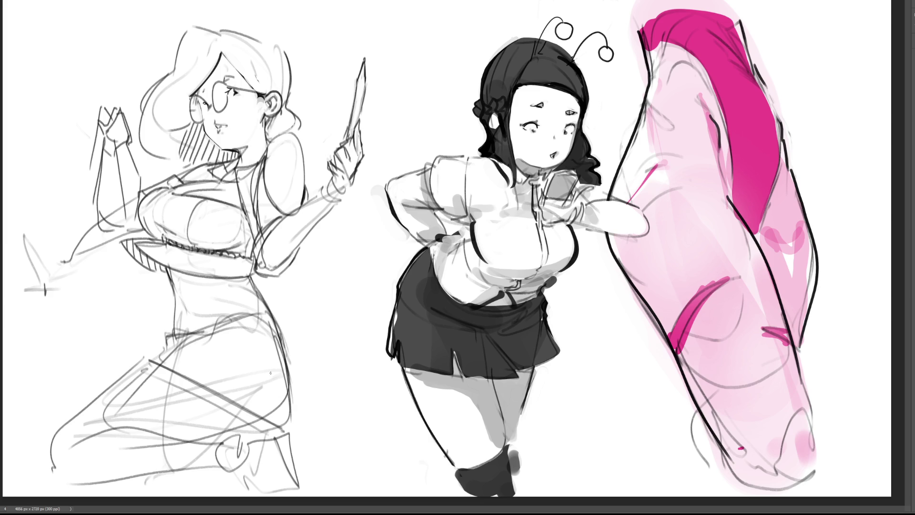
mouse_move(285, 330)
mouse_down()
mouse_move(290, 423)
mouse_move(233, 436)
mouse_up()
drag(289, 428, 220, 440)
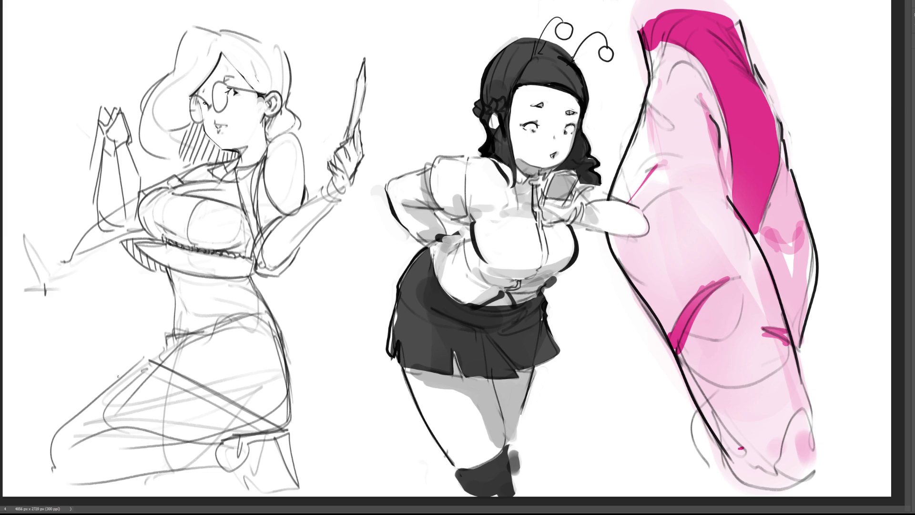
drag(115, 382, 225, 431)
mouse_move(117, 385)
mouse_down()
mouse_move(192, 342)
mouse_move(106, 392)
mouse_up()
mouse_move(111, 390)
mouse_down()
mouse_move(209, 430)
mouse_move(200, 442)
mouse_move(286, 432)
mouse_up()
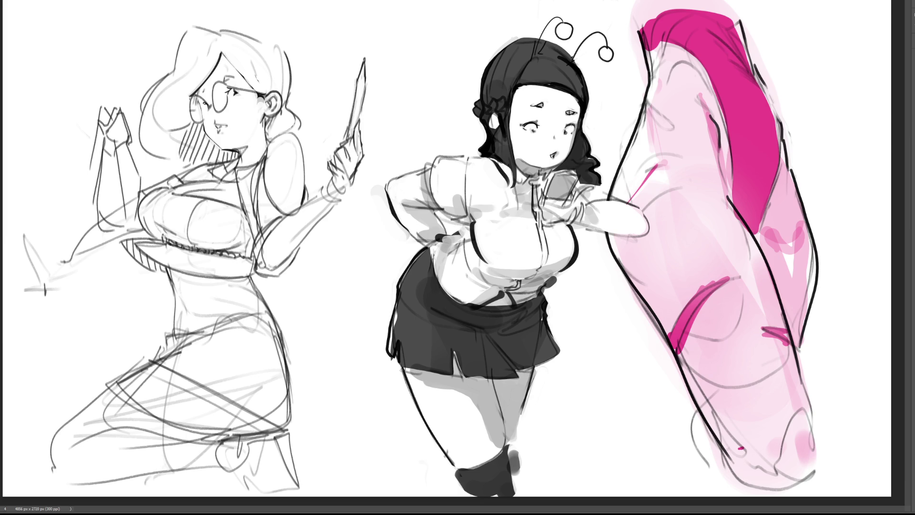
Step: Trace the shoulder outline darker with a larger brush and erase the stray leg and foot lines
key(bracketright)
key(bracketright)
key(bracketright)
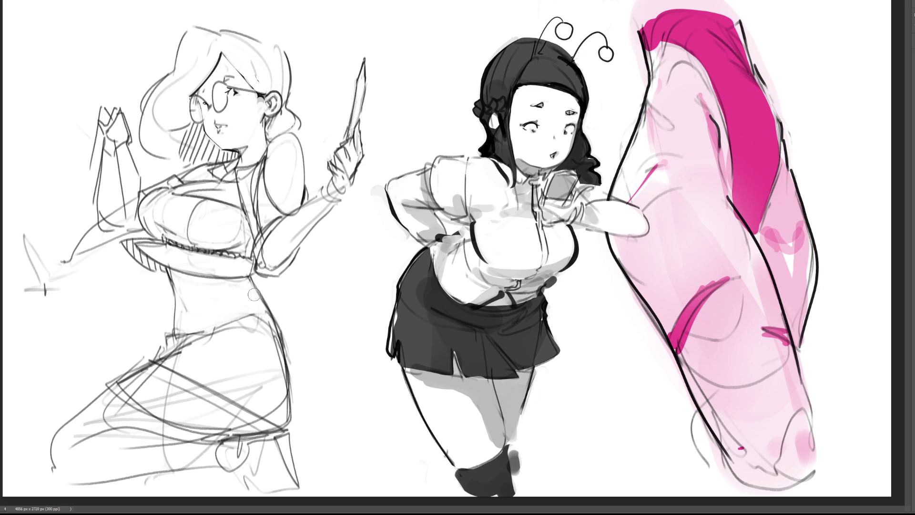
mouse_move(278, 157)
mouse_down()
mouse_move(277, 174)
mouse_move(291, 164)
mouse_up()
mouse_move(43, 257)
mouse_down()
mouse_move(57, 286)
mouse_move(23, 234)
mouse_move(90, 277)
mouse_move(109, 245)
mouse_move(89, 241)
mouse_move(119, 243)
mouse_move(106, 205)
mouse_move(117, 209)
mouse_move(106, 215)
mouse_move(88, 189)
mouse_up()
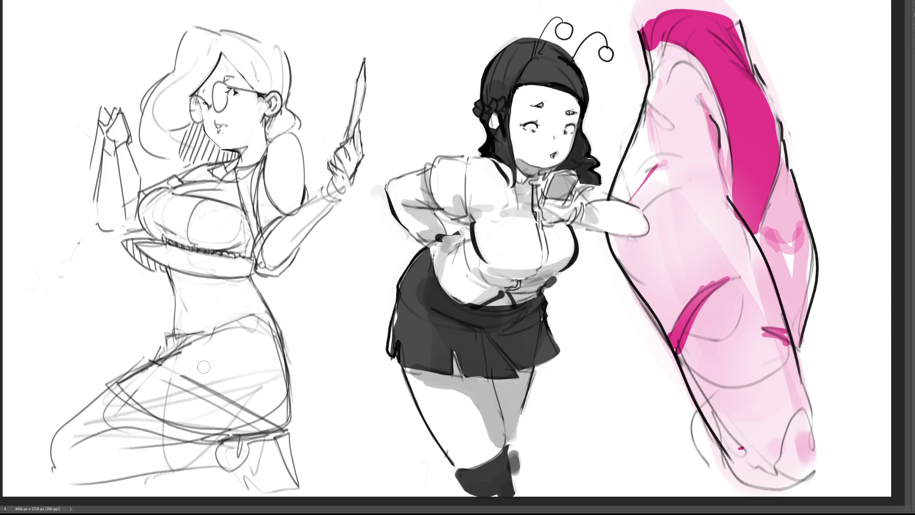
Step: Erase extra lower-body lines and paint a thin dark grey shadow stroke under the kneeling leg
mouse_move(204, 366)
mouse_down()
mouse_move(175, 367)
mouse_move(191, 383)
mouse_move(170, 388)
mouse_move(269, 410)
mouse_move(213, 403)
mouse_move(198, 388)
mouse_move(248, 377)
mouse_up()
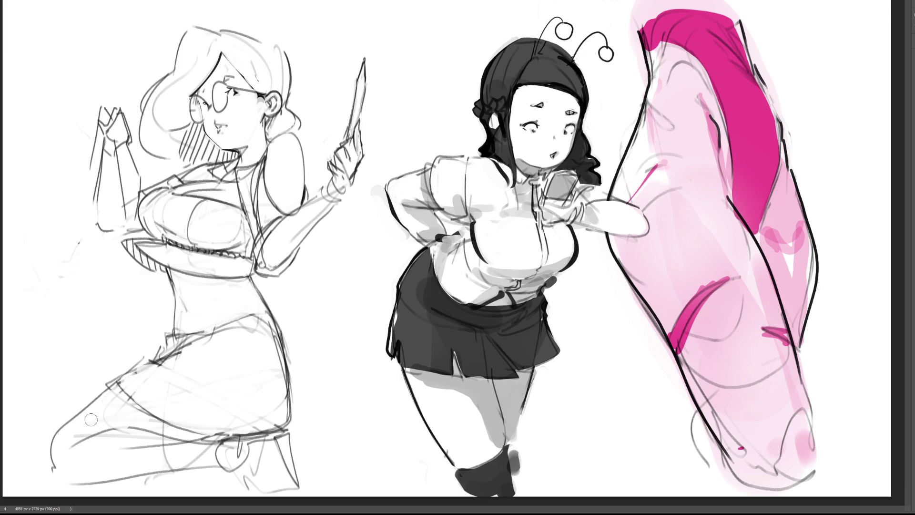
drag(90, 436, 79, 453)
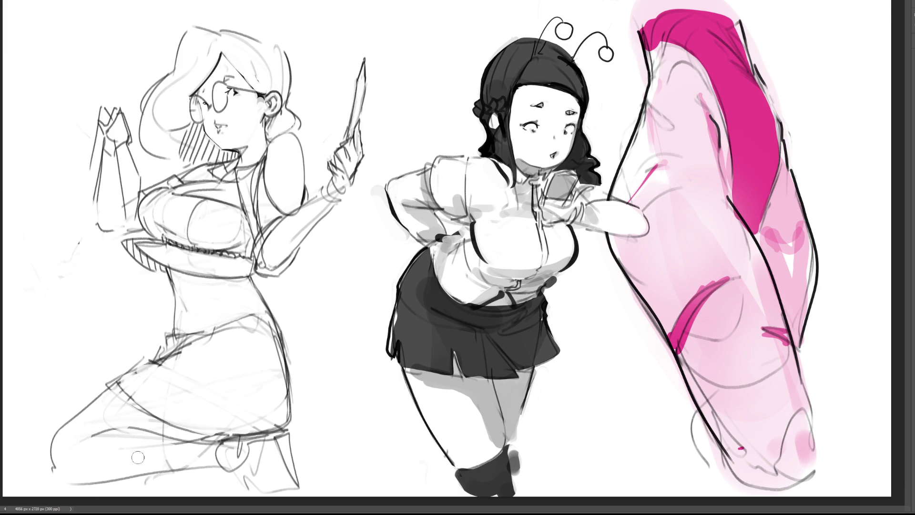
mouse_move(32, 454)
mouse_down()
mouse_move(53, 477)
mouse_move(220, 470)
mouse_up()
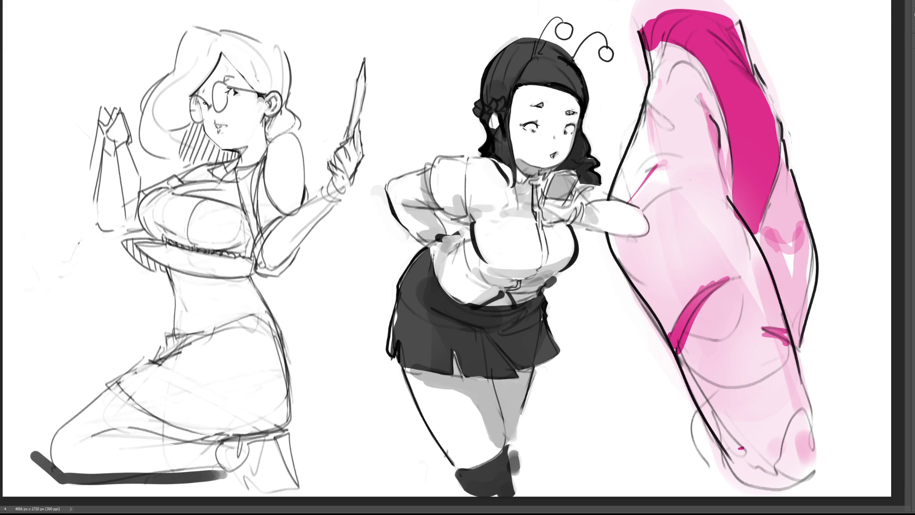
mouse_move(20, 446)
mouse_down()
mouse_move(78, 488)
mouse_move(236, 477)
mouse_up()
drag(99, 486, 192, 489)
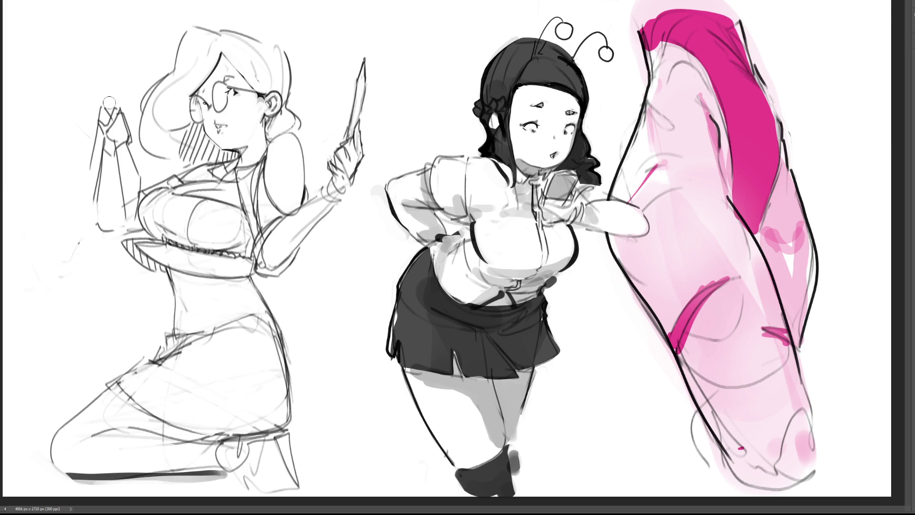
Step: Sketch an edge of the flat object in the left figure's raised hand, undoing the extra stroke
mouse_move(96, 93)
mouse_down()
mouse_move(110, 115)
mouse_move(99, 102)
mouse_move(76, 178)
mouse_move(90, 204)
mouse_up()
mouse_move(125, 144)
mouse_down()
mouse_move(149, 189)
mouse_move(122, 235)
mouse_up()
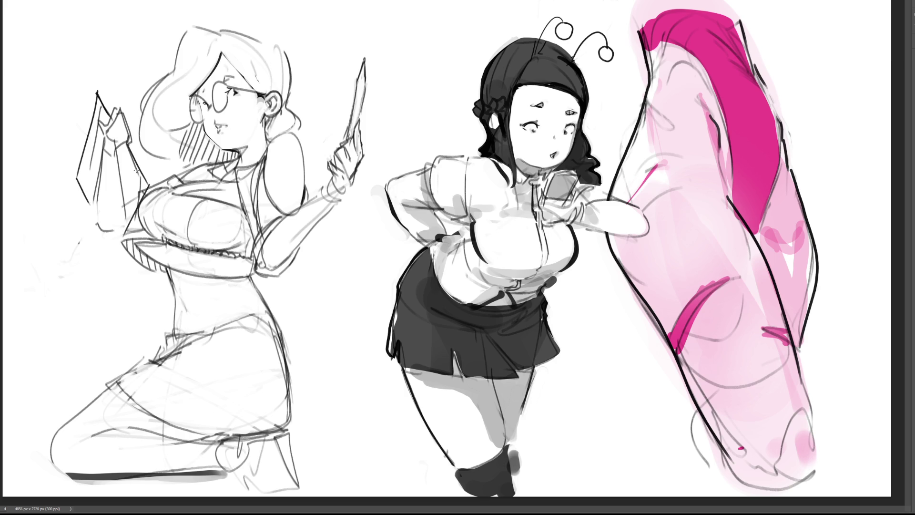
key(ctrl+z)
Step: Erase the old legs and skirt, then draw the torso bottom, hip curve and thigh line
mouse_move(266, 367)
mouse_down()
mouse_move(51, 387)
mouse_move(219, 450)
mouse_move(184, 439)
mouse_up()
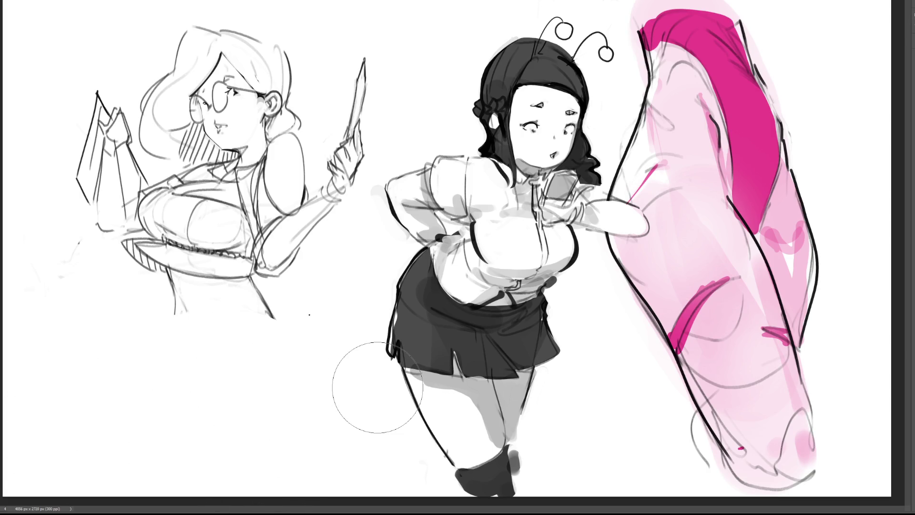
key(bracketleft)
key(bracketleft)
key(bracketleft)
mouse_move(171, 314)
mouse_down()
mouse_move(171, 339)
mouse_move(210, 329)
mouse_up()
mouse_move(226, 311)
mouse_down()
mouse_move(210, 332)
mouse_move(273, 316)
mouse_up()
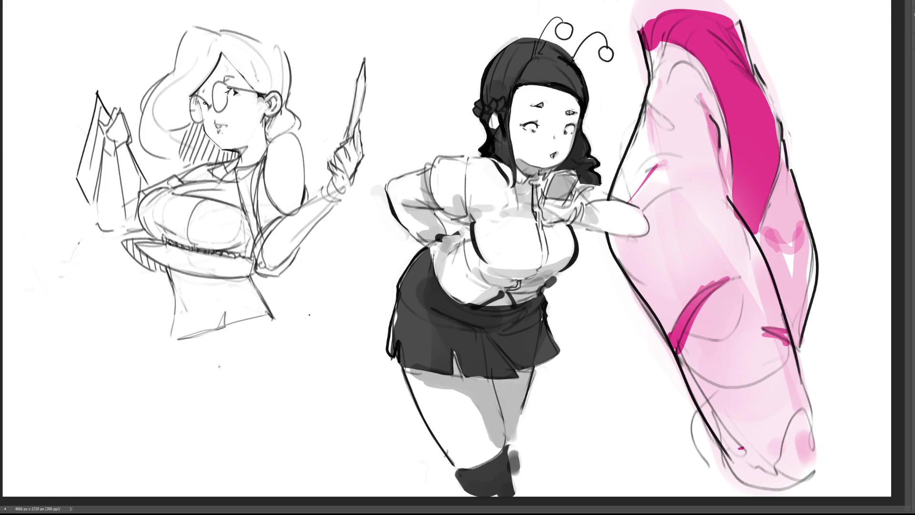
drag(114, 368, 240, 423)
drag(113, 368, 169, 341)
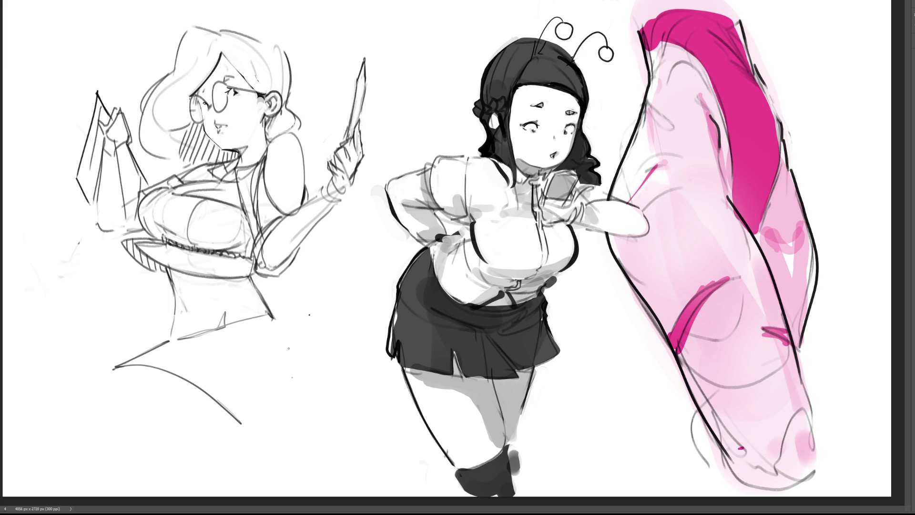
Step: Sketch the hip curve, folded legs, foot zigzag and long line beneath the legs
mouse_move(276, 315)
mouse_down()
mouse_move(303, 388)
mouse_move(278, 424)
mouse_move(256, 427)
mouse_up()
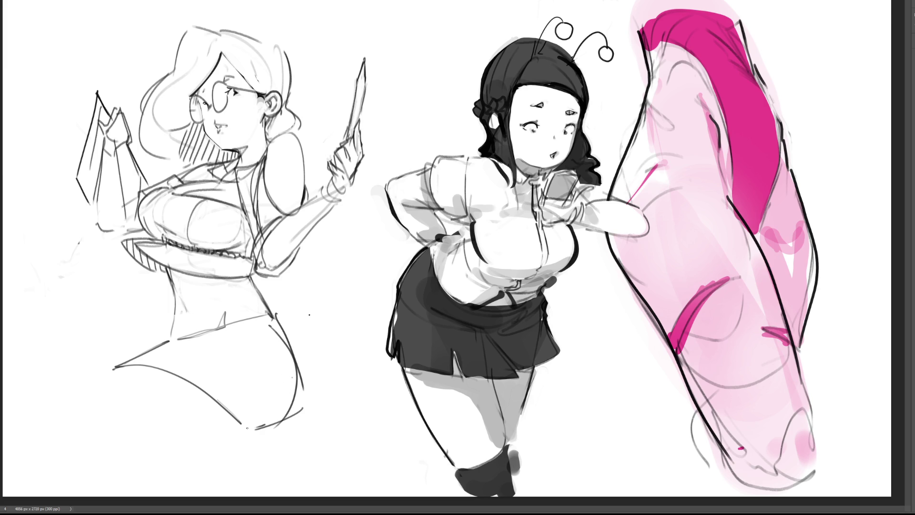
mouse_move(151, 364)
mouse_down()
mouse_move(76, 415)
mouse_move(98, 465)
mouse_move(247, 430)
mouse_up()
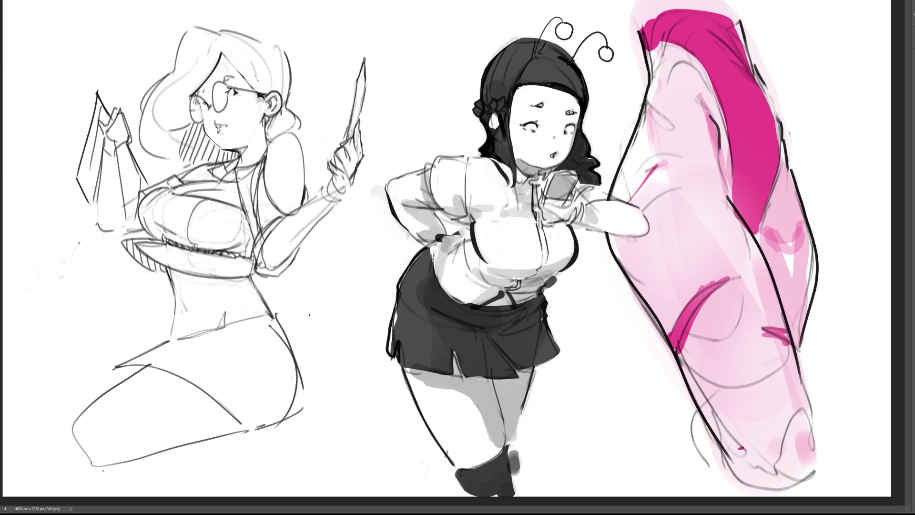
mouse_move(78, 476)
mouse_down()
mouse_move(279, 440)
mouse_move(313, 412)
mouse_move(335, 439)
mouse_up()
mouse_move(122, 367)
mouse_down()
mouse_move(36, 446)
mouse_move(89, 469)
mouse_up()
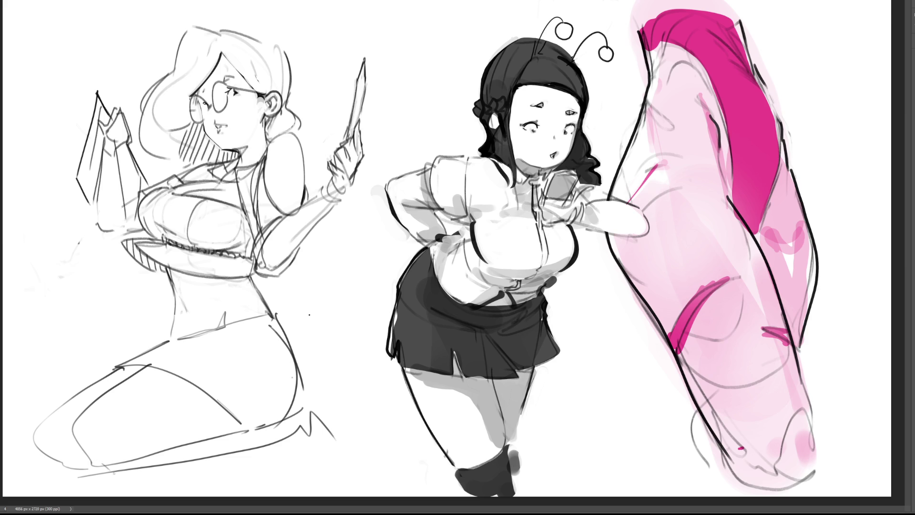
drag(99, 473, 227, 435)
mouse_move(119, 473)
mouse_down()
mouse_move(252, 449)
mouse_move(319, 403)
mouse_move(319, 416)
mouse_up()
Step: Undo two strokes, then redraw the bottom-line strokes and the foot shape at lower right
key(ctrl+z)
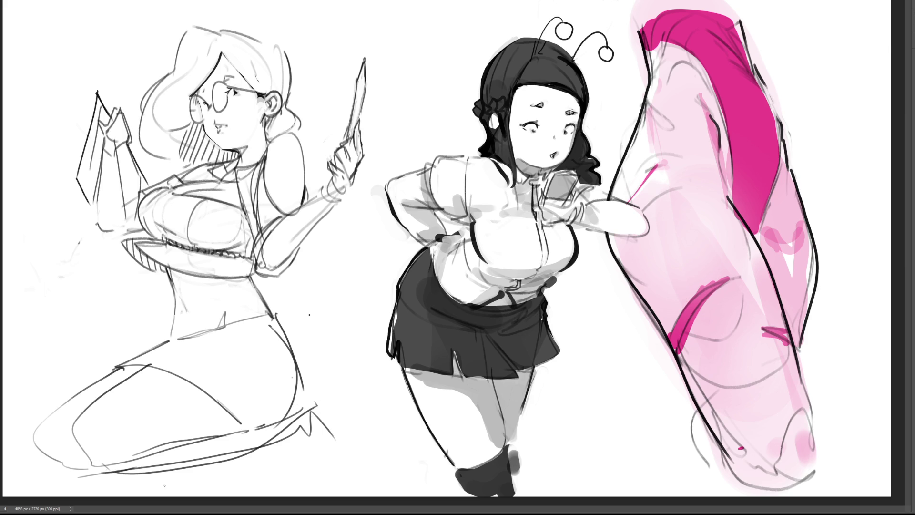
key(ctrl+z)
drag(88, 466, 126, 478)
mouse_move(191, 461)
mouse_down()
mouse_move(114, 475)
mouse_move(280, 430)
mouse_up()
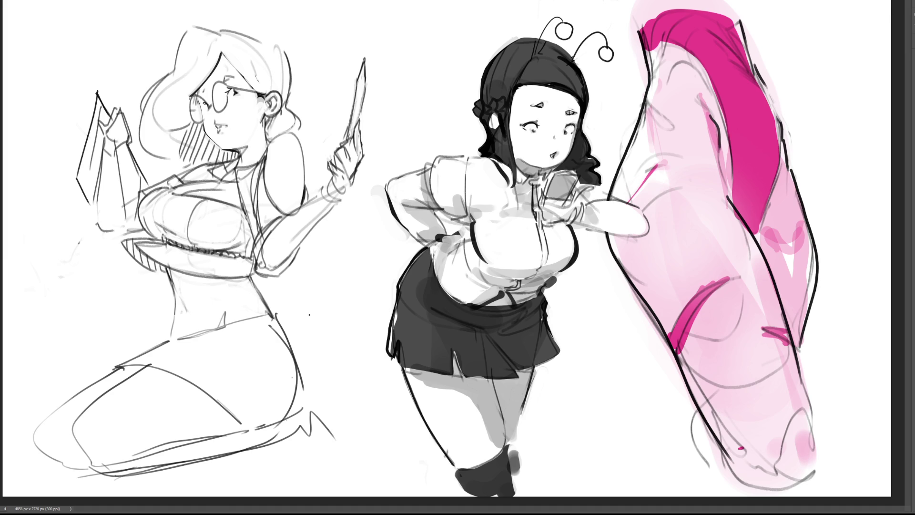
mouse_move(291, 399)
mouse_down()
mouse_move(316, 377)
mouse_move(282, 432)
mouse_up()
mouse_move(320, 388)
mouse_down()
mouse_move(289, 434)
mouse_move(328, 414)
mouse_up()
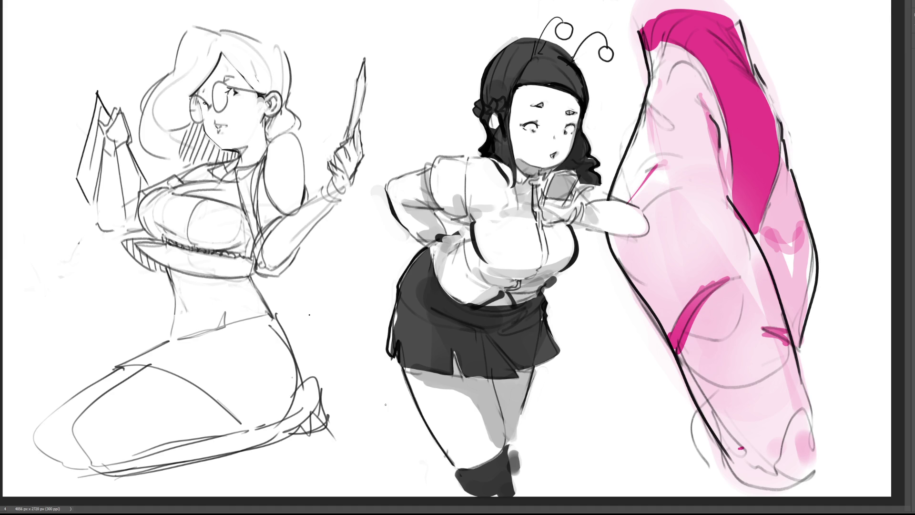
drag(326, 407, 328, 427)
Step: Try waist and thigh lines and a lower-leg outline, undoing the unwanted strokes
mouse_move(176, 324)
mouse_down()
mouse_move(170, 333)
mouse_move(186, 341)
mouse_move(220, 329)
mouse_up()
drag(170, 344, 227, 335)
key(ctrl+z)
key(ctrl+z)
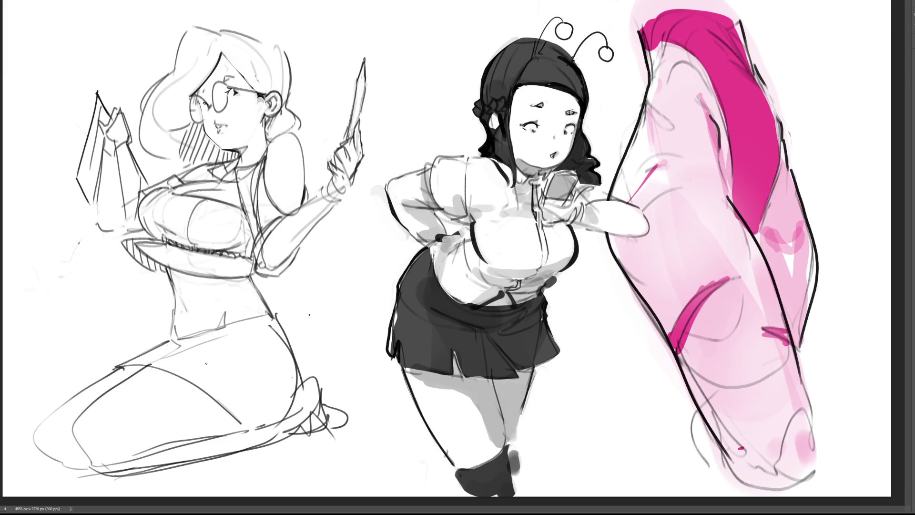
mouse_move(126, 368)
mouse_down()
mouse_move(129, 380)
mouse_move(135, 373)
mouse_up()
mouse_move(36, 441)
mouse_down()
mouse_move(65, 469)
mouse_move(117, 472)
mouse_move(191, 462)
mouse_move(299, 427)
mouse_up()
key(ctrl+z)
Step: Redraw the leg's bottom edge to the heel several times until it looks right
mouse_move(86, 465)
mouse_down()
mouse_move(127, 476)
mouse_move(196, 463)
mouse_move(309, 403)
mouse_up()
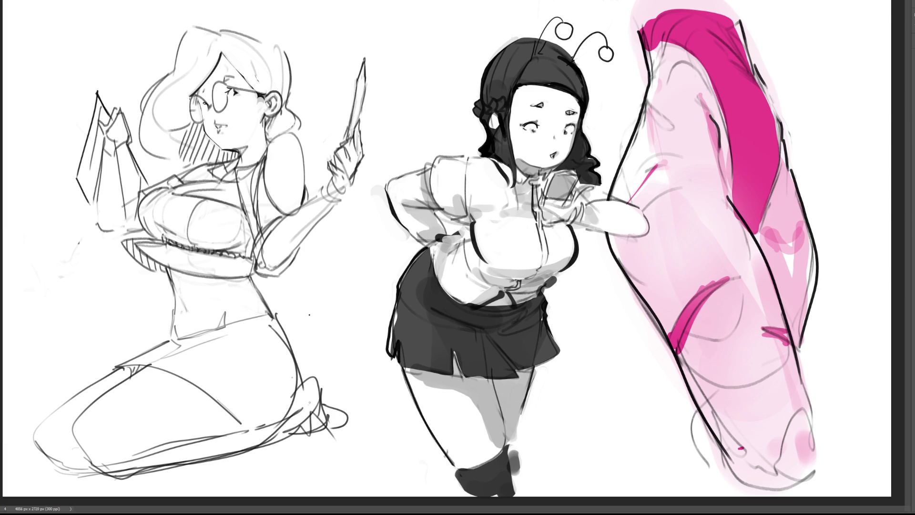
key(ctrl+z)
mouse_move(96, 469)
mouse_down()
mouse_move(110, 476)
mouse_move(231, 452)
mouse_move(293, 408)
mouse_up()
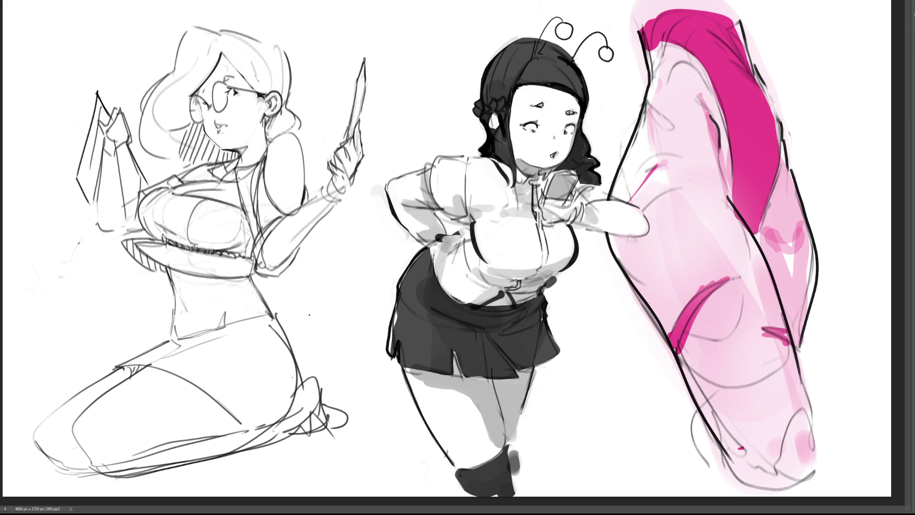
key(ctrl+z)
mouse_move(93, 468)
mouse_down()
mouse_move(230, 455)
mouse_move(296, 405)
mouse_up()
key(ctrl+z)
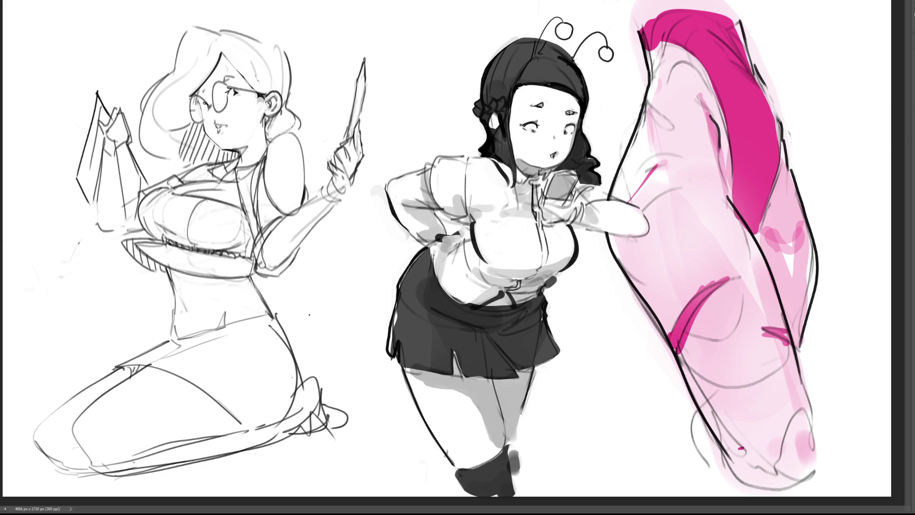
drag(90, 471, 302, 410)
Step: Add a foot curve and wrist cuff, darken the hairline, and lasso-select the hair
drag(304, 389, 320, 395)
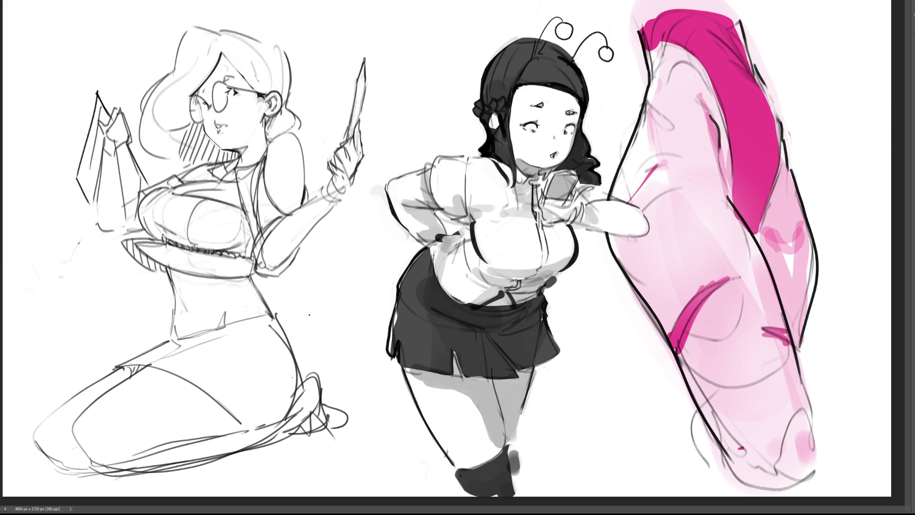
mouse_move(321, 193)
mouse_down()
mouse_move(336, 205)
mouse_move(352, 182)
mouse_move(332, 216)
mouse_move(316, 195)
mouse_up()
mouse_move(226, 38)
mouse_down()
mouse_move(213, 27)
mouse_move(179, 49)
mouse_move(171, 79)
mouse_move(139, 117)
mouse_move(158, 166)
mouse_move(210, 171)
mouse_move(242, 154)
mouse_move(206, 134)
mouse_move(200, 100)
mouse_move(226, 37)
mouse_up()
mouse_move(228, 55)
mouse_down()
mouse_move(258, 92)
mouse_move(286, 92)
mouse_move(284, 50)
mouse_move(220, 39)
mouse_up()
Step: Paint the selected hair dark grey instead of black, varying brush size, then deselect
key(bracketright)
key(bracketright)
key(bracketright)
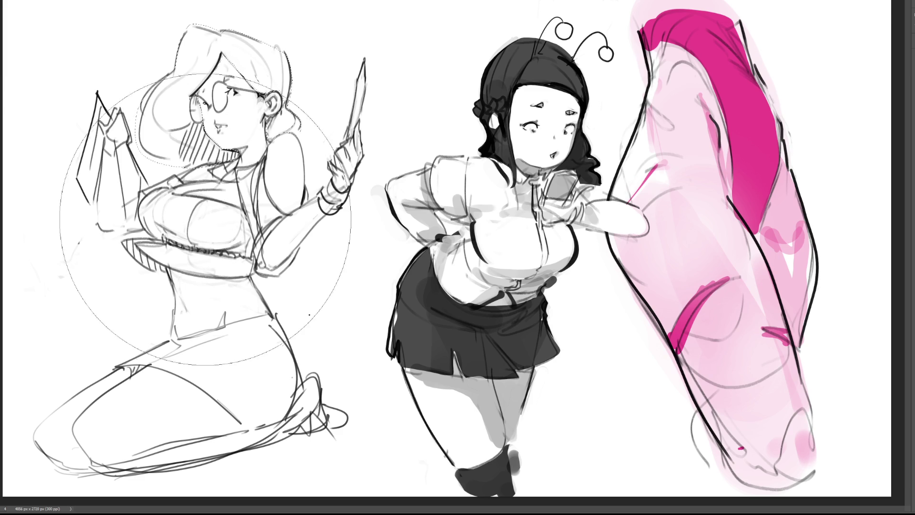
drag(266, 205, 224, 90)
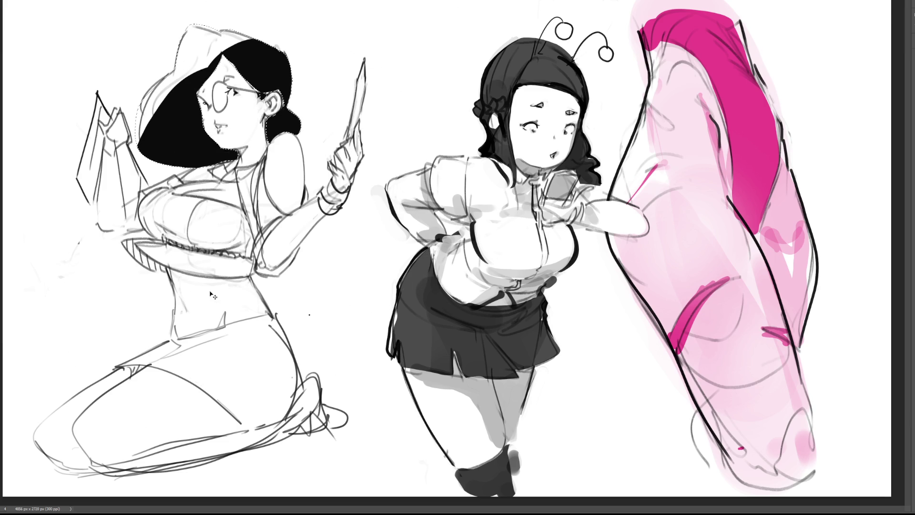
key(ctrl+z)
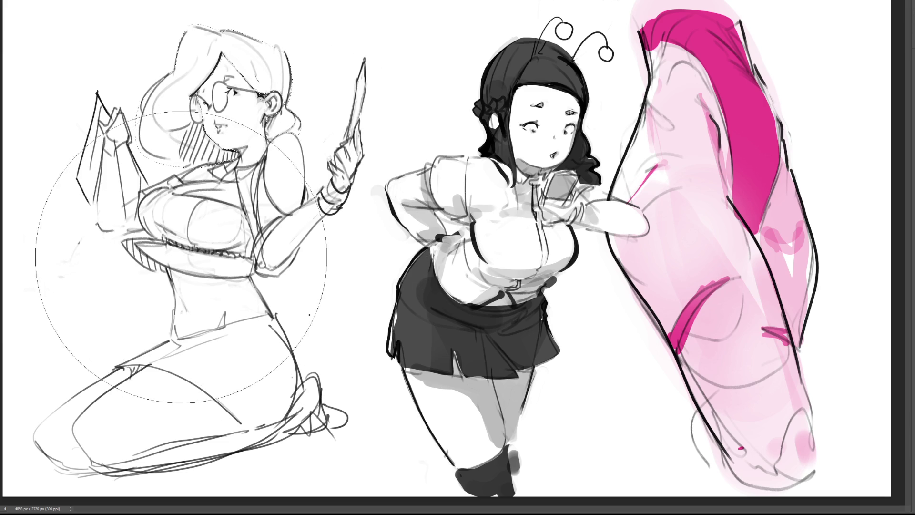
mouse_move(215, 238)
mouse_down()
mouse_move(184, 113)
mouse_move(261, 81)
mouse_move(204, 157)
mouse_up()
key(bracketleft)
key(bracketleft)
key(bracketleft)
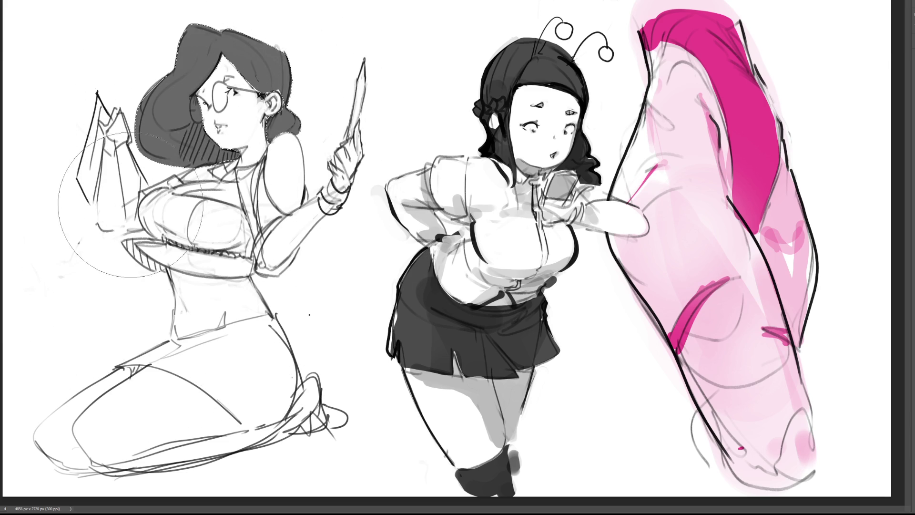
click(207, 178)
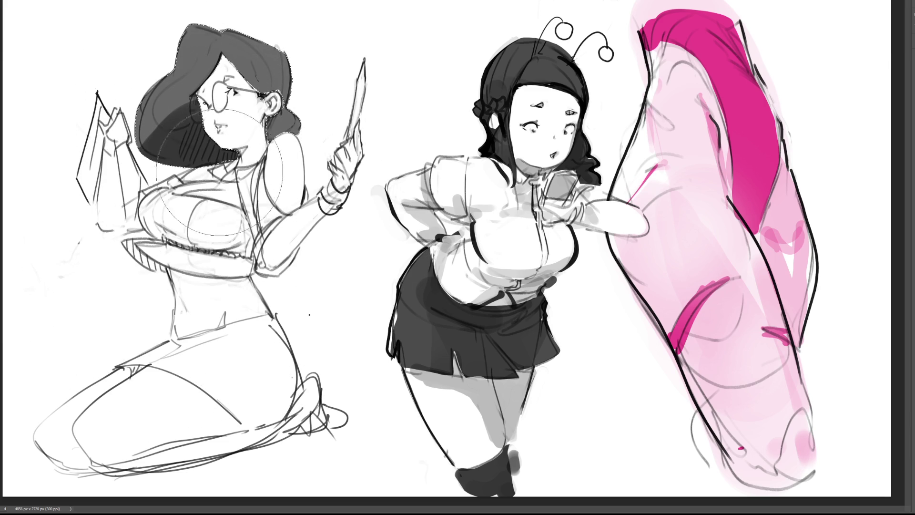
drag(208, 175, 219, 131)
key(bracketright)
key(bracketright)
key(bracketright)
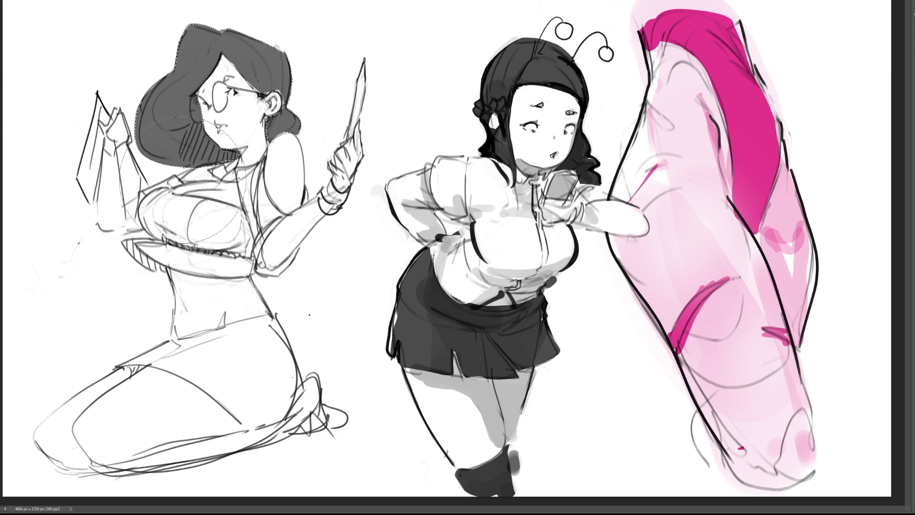
drag(228, 85, 200, 139)
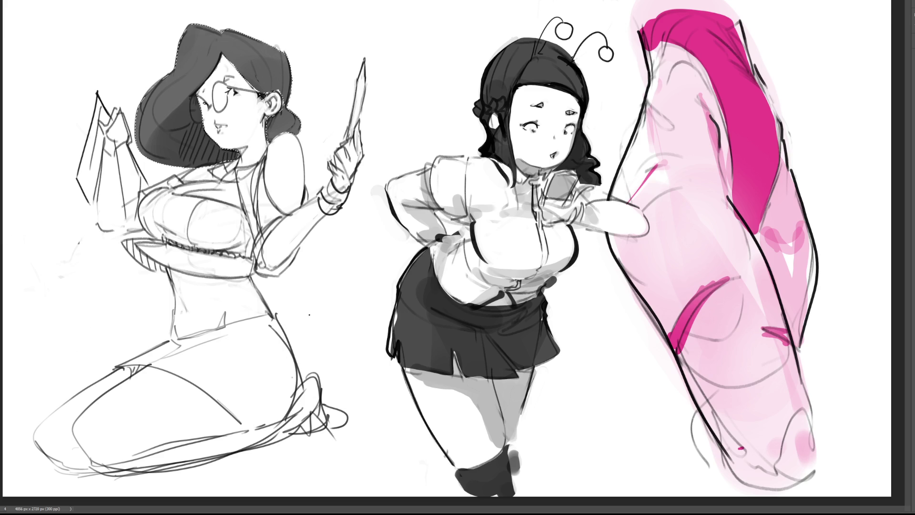
key(ctrl+d)
Step: Reselect the hair and paint it near black with a grey gradient, then deselect
mouse_move(310, 248)
mouse_down()
mouse_move(295, 143)
mouse_move(285, 160)
mouse_up()
drag(184, 316, 214, 166)
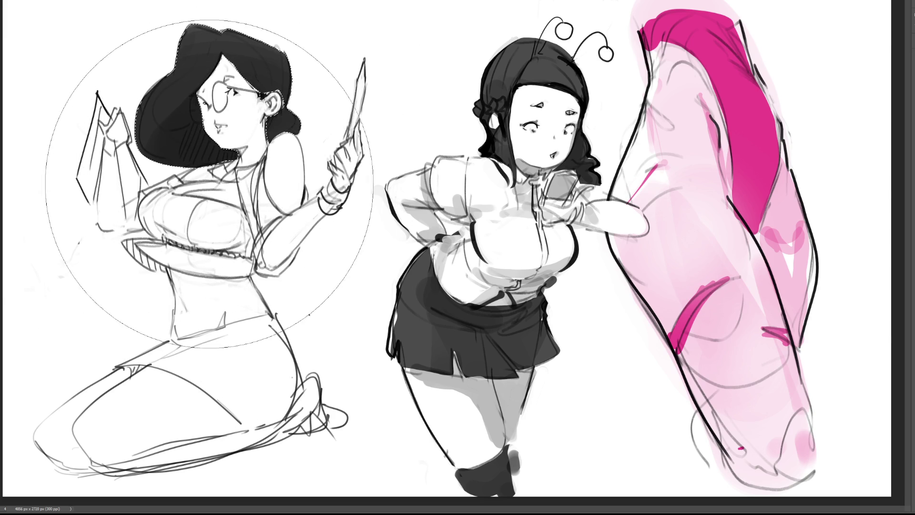
drag(266, 122, 214, 95)
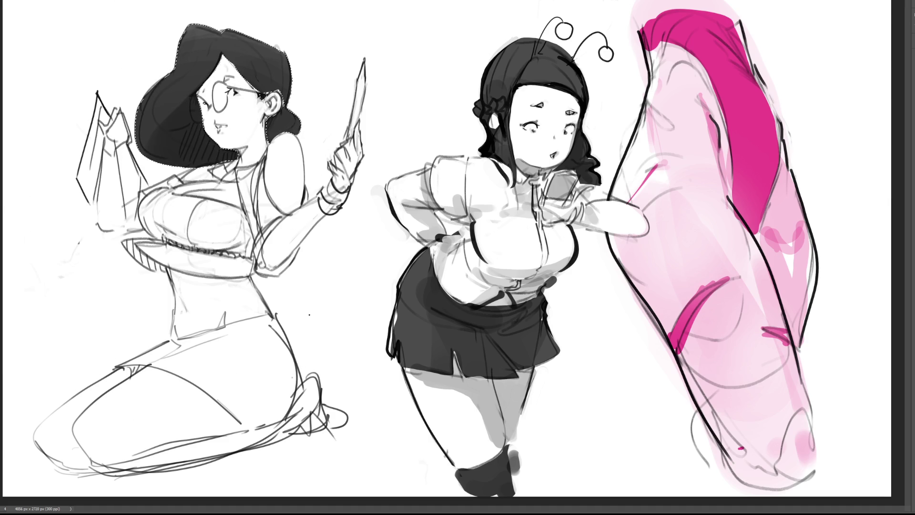
key(ctrl+d)
Step: Shade the face edge by the glasses, cheek blush, forehead and neck, and redraw the bracelets
click(196, 105)
key(ctrl+z)
drag(197, 117, 196, 98)
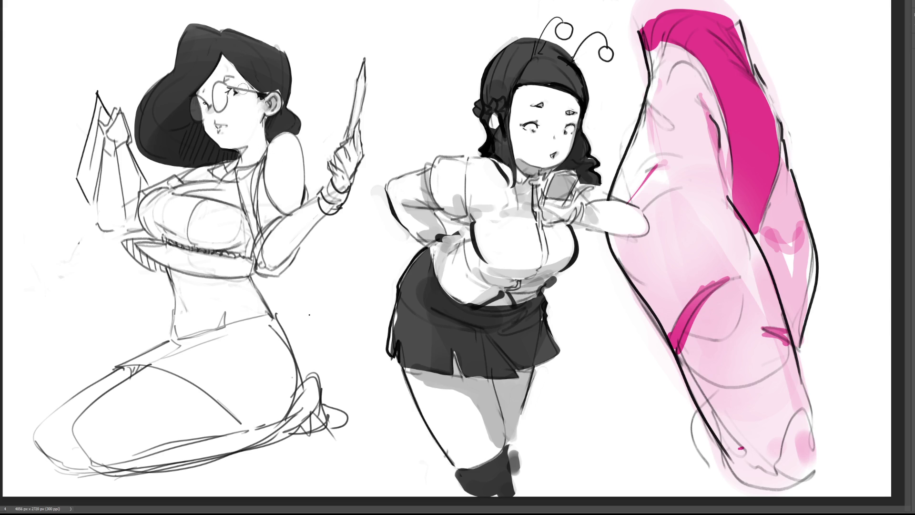
mouse_move(243, 89)
mouse_down()
mouse_move(229, 102)
mouse_move(241, 101)
mouse_move(209, 114)
mouse_move(218, 104)
mouse_up()
drag(222, 64, 199, 100)
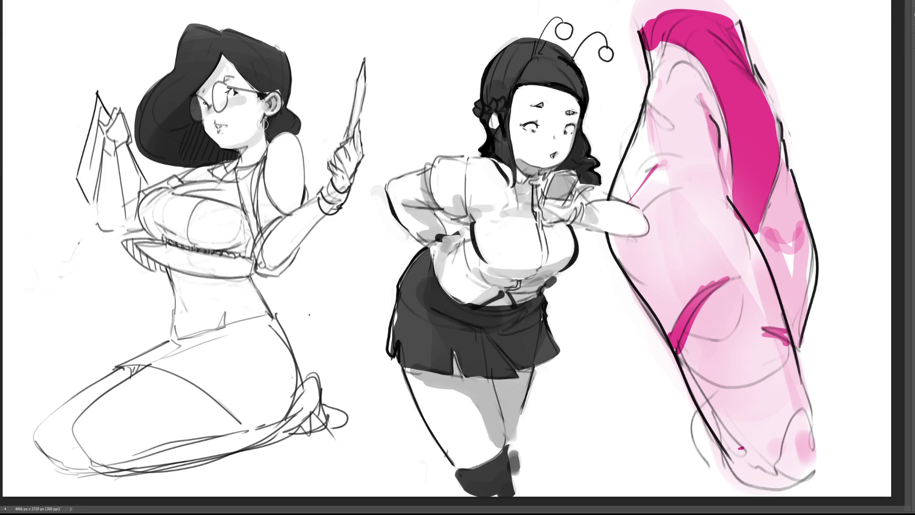
mouse_move(253, 129)
mouse_down()
mouse_move(250, 158)
mouse_move(258, 150)
mouse_up()
mouse_move(312, 194)
mouse_down()
mouse_move(362, 162)
mouse_move(326, 212)
mouse_move(262, 270)
mouse_move(271, 236)
mouse_move(267, 270)
mouse_up()
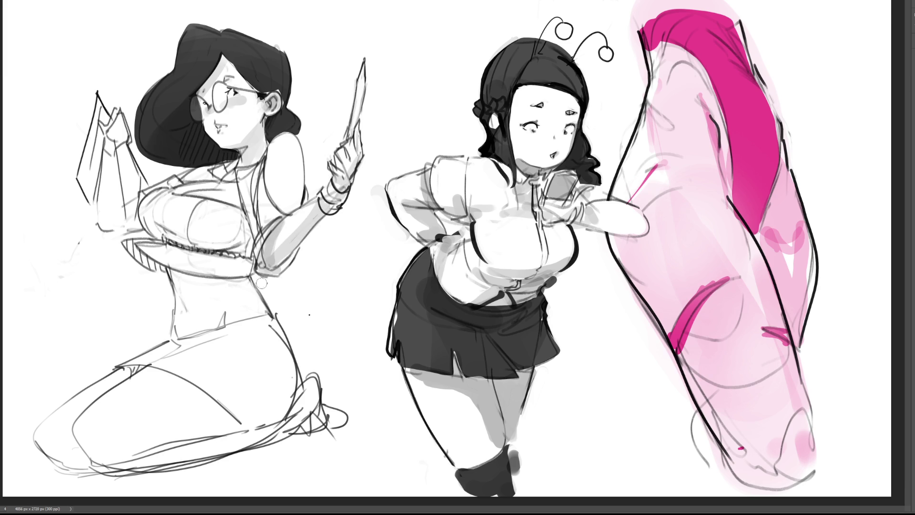
Step: Undo two strokes, then shade the forearm, under the chest, raised arm, waist and thigh
key(ctrl+z)
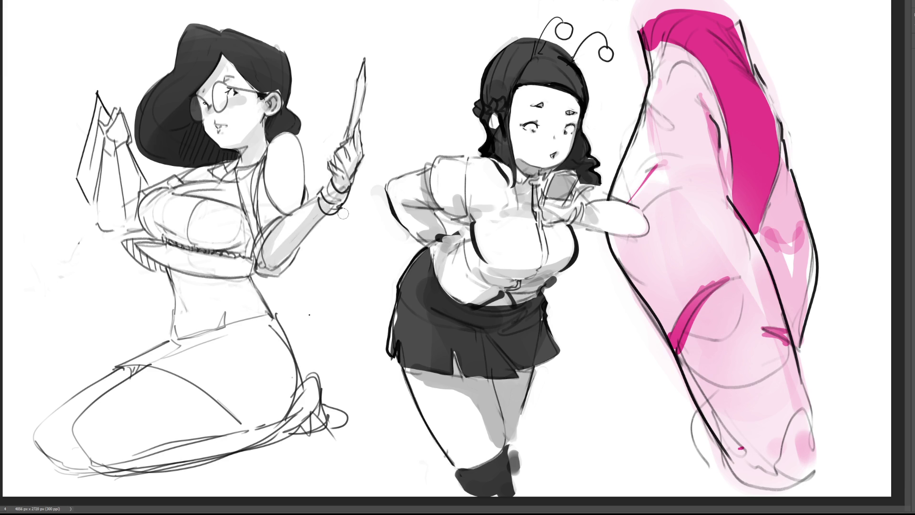
key(ctrl+z)
mouse_move(329, 206)
mouse_down()
mouse_move(270, 265)
mouse_move(259, 248)
mouse_move(274, 269)
mouse_up()
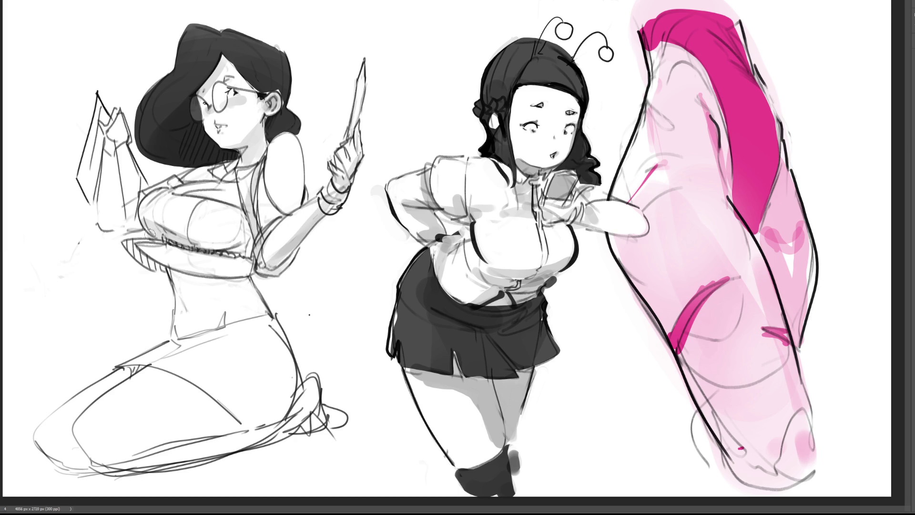
mouse_move(152, 233)
mouse_down()
mouse_move(252, 239)
mouse_move(255, 253)
mouse_move(245, 252)
mouse_up()
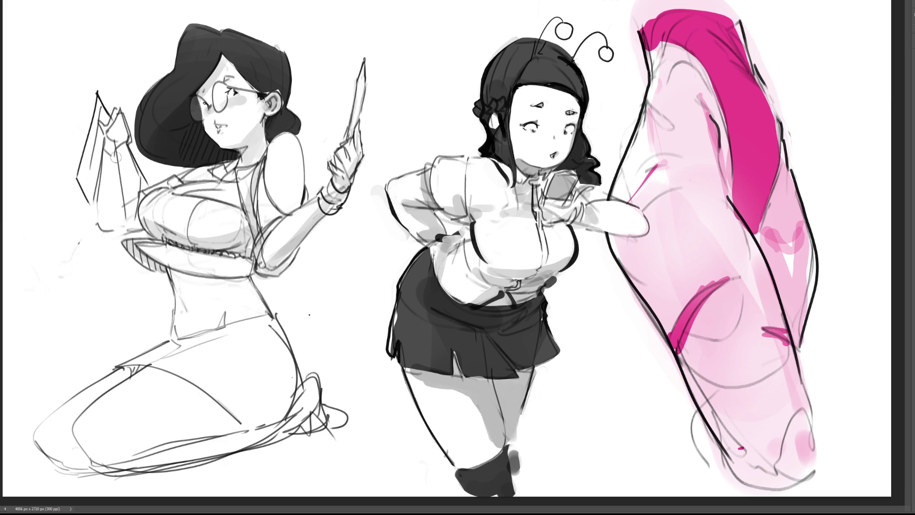
drag(114, 144, 110, 225)
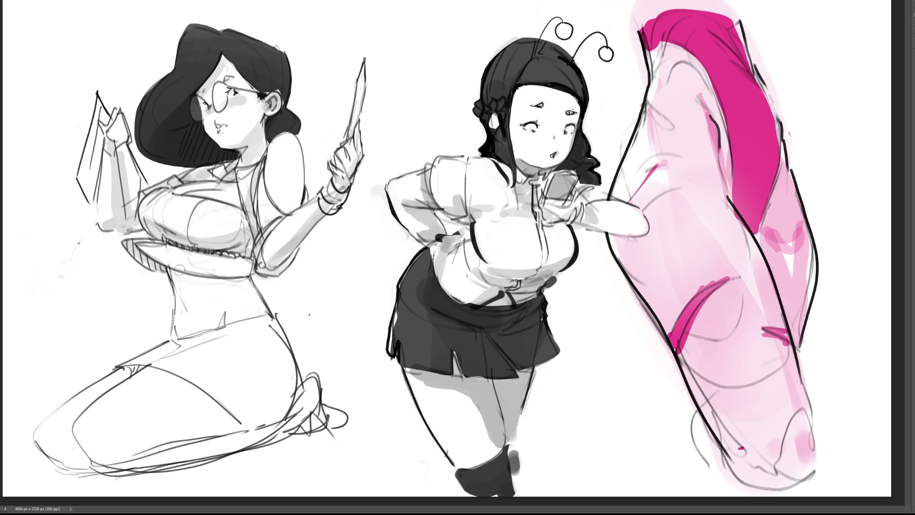
mouse_move(179, 275)
mouse_down()
mouse_move(203, 298)
mouse_move(233, 279)
mouse_move(191, 292)
mouse_up()
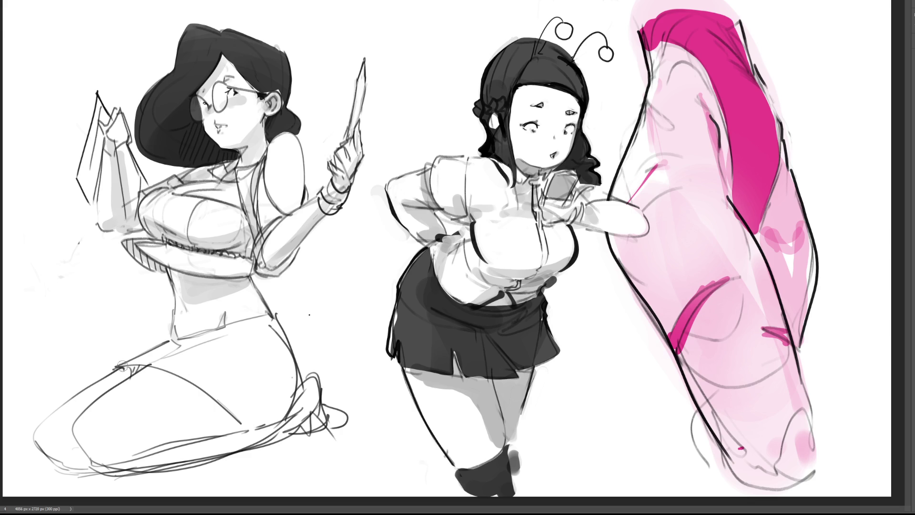
mouse_move(143, 367)
mouse_down()
mouse_move(82, 405)
mouse_move(78, 466)
mouse_move(35, 436)
mouse_move(104, 380)
mouse_move(49, 447)
mouse_move(80, 458)
mouse_move(56, 444)
mouse_move(51, 451)
mouse_move(89, 471)
mouse_move(71, 443)
mouse_move(92, 471)
mouse_move(101, 455)
mouse_move(126, 464)
mouse_move(148, 446)
mouse_move(214, 430)
mouse_move(188, 387)
mouse_move(260, 416)
mouse_move(252, 419)
mouse_move(292, 381)
mouse_move(274, 422)
mouse_move(162, 474)
mouse_move(286, 431)
mouse_move(298, 410)
mouse_move(329, 422)
mouse_move(290, 411)
mouse_up()
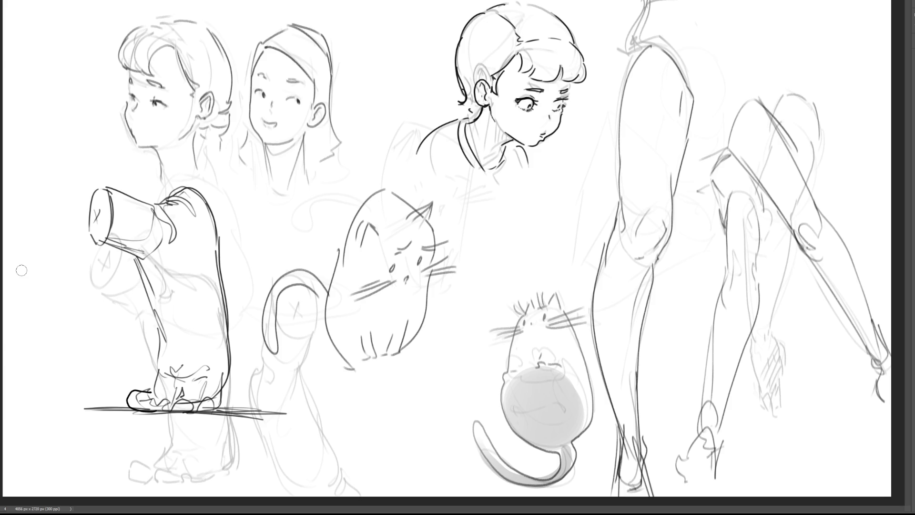
Step: Shade the cup figure's cup, feet, leg and arm grey, then begin lassoing the leg pair
mouse_move(102, 212)
mouse_down()
mouse_move(101, 222)
mouse_move(102, 202)
mouse_move(127, 246)
mouse_move(162, 245)
mouse_move(169, 260)
mouse_move(160, 329)
mouse_up()
mouse_move(201, 394)
mouse_down()
mouse_move(140, 400)
mouse_move(212, 404)
mouse_move(181, 393)
mouse_move(233, 381)
mouse_up()
mouse_move(217, 291)
mouse_down()
mouse_move(210, 241)
mouse_move(222, 382)
mouse_up()
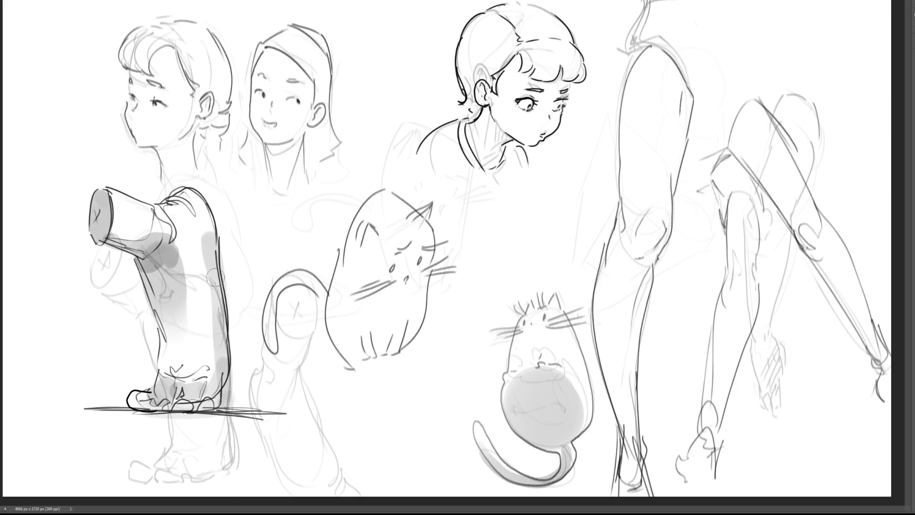
mouse_move(192, 239)
mouse_down()
mouse_move(181, 236)
mouse_move(209, 243)
mouse_up()
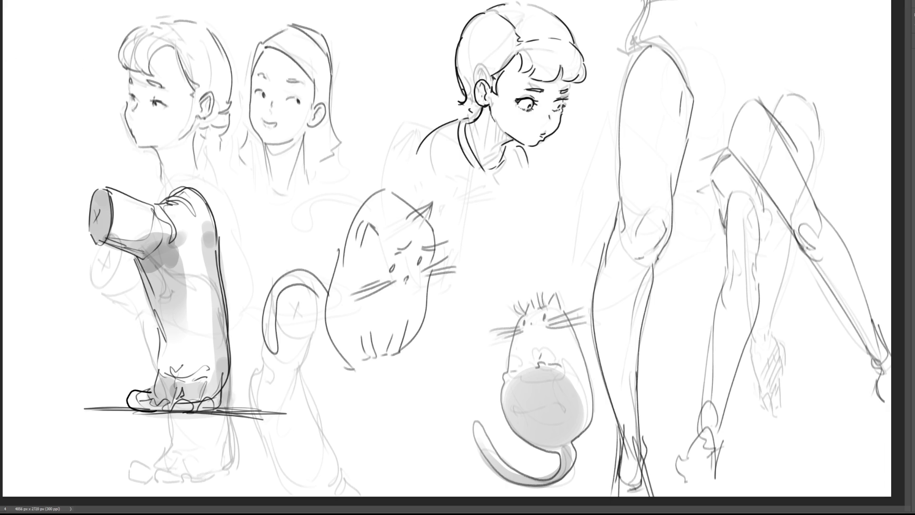
mouse_move(825, 77)
mouse_down()
mouse_move(686, 0)
mouse_move(606, 87)
mouse_move(582, 258)
mouse_move(606, 424)
mouse_move(599, 496)
mouse_up()
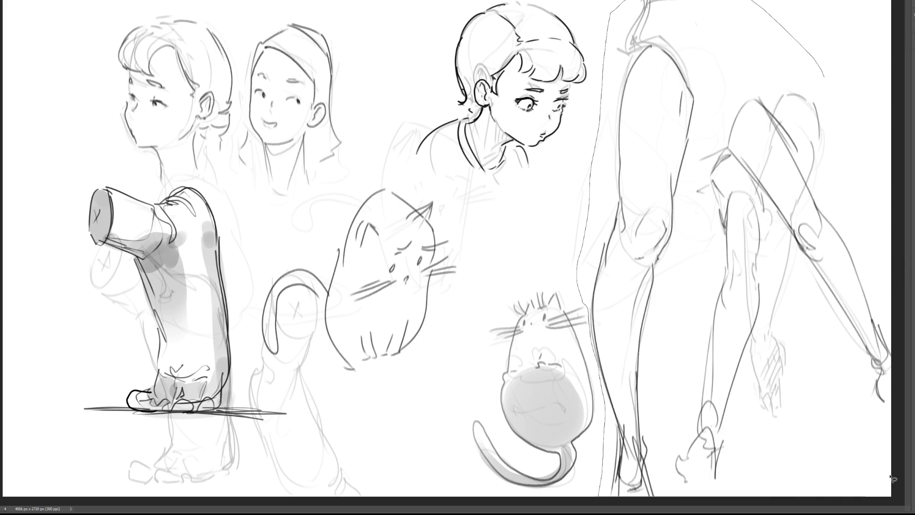
Step: Scale down the selected pair of legs with Free Transform, then deselect
drag(891, 478, 823, 77)
key(ctrl+t)
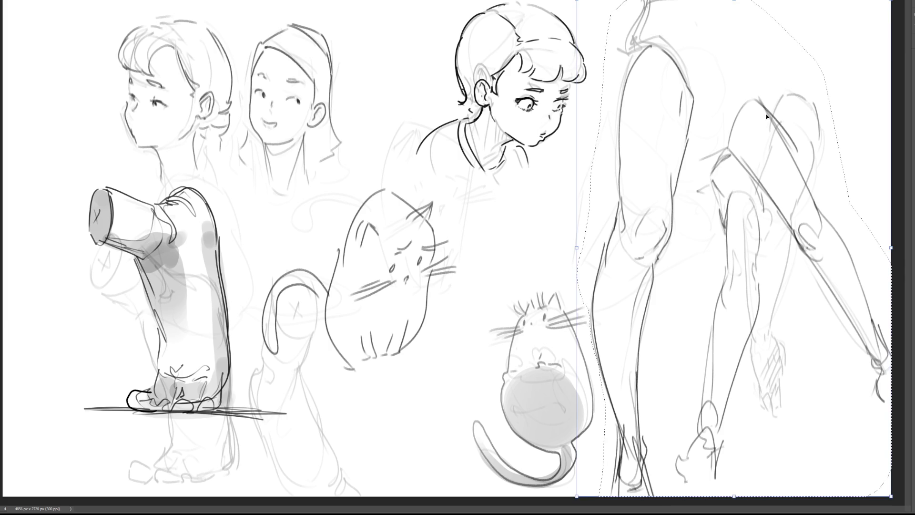
mouse_move(766, 116)
mouse_down()
mouse_move(762, 162)
mouse_move(759, 60)
mouse_up()
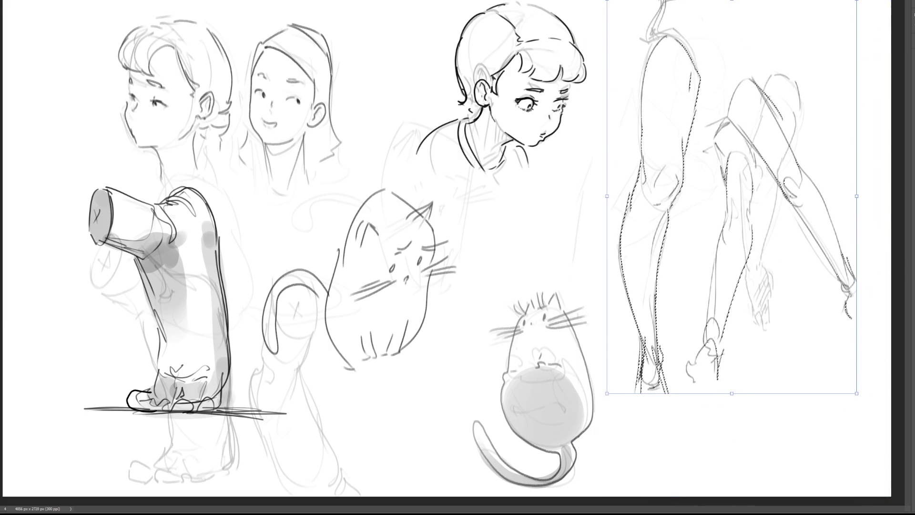
key(Return)
key(ctrl+d)
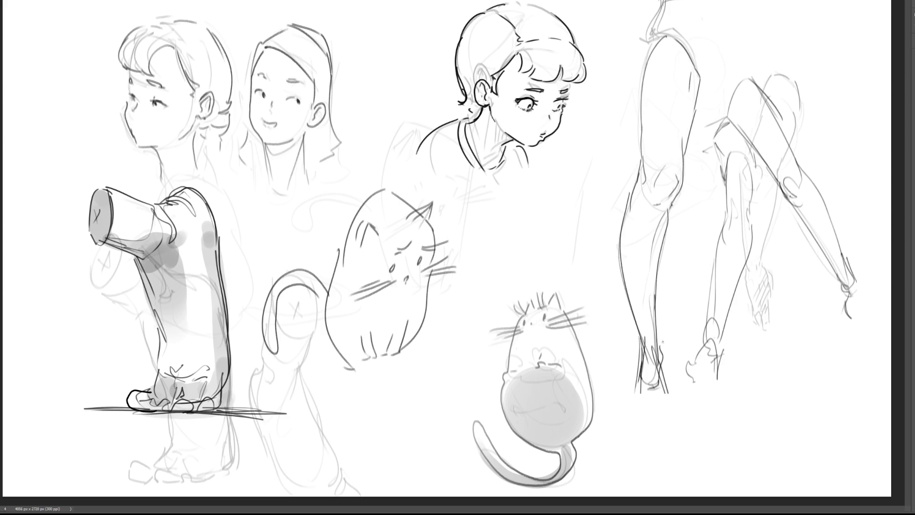
Step: Redraw the standing leg's foot with a curved outline, heel, sole and ankle contour
mouse_move(658, 341)
mouse_down()
mouse_move(661, 358)
mouse_move(641, 363)
mouse_move(668, 434)
mouse_up()
key(ctrl+z)
mouse_move(640, 351)
mouse_down()
mouse_move(655, 429)
mouse_move(668, 412)
mouse_up()
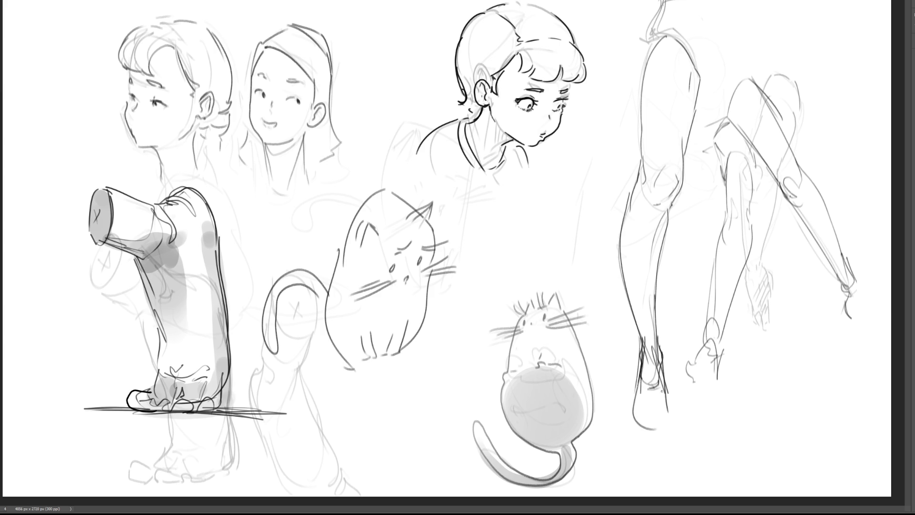
mouse_move(636, 369)
mouse_down()
mouse_move(639, 427)
mouse_move(658, 412)
mouse_move(683, 437)
mouse_move(651, 439)
mouse_up()
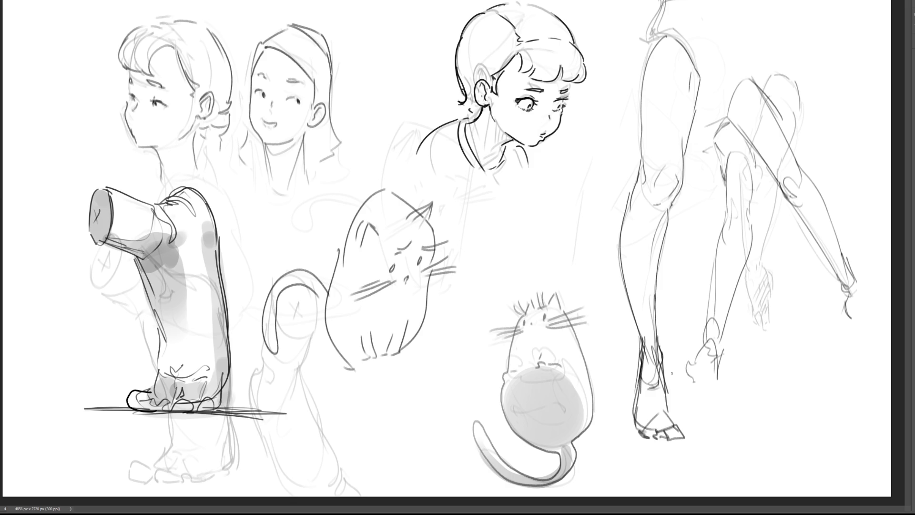
mouse_move(669, 363)
mouse_down()
mouse_move(664, 401)
mouse_move(645, 373)
mouse_move(637, 399)
mouse_up()
Step: Undo the stray ankle strokes and sketch the new foot's vertical lines, heel and sole
key(ctrl+z)
key(ctrl+z)
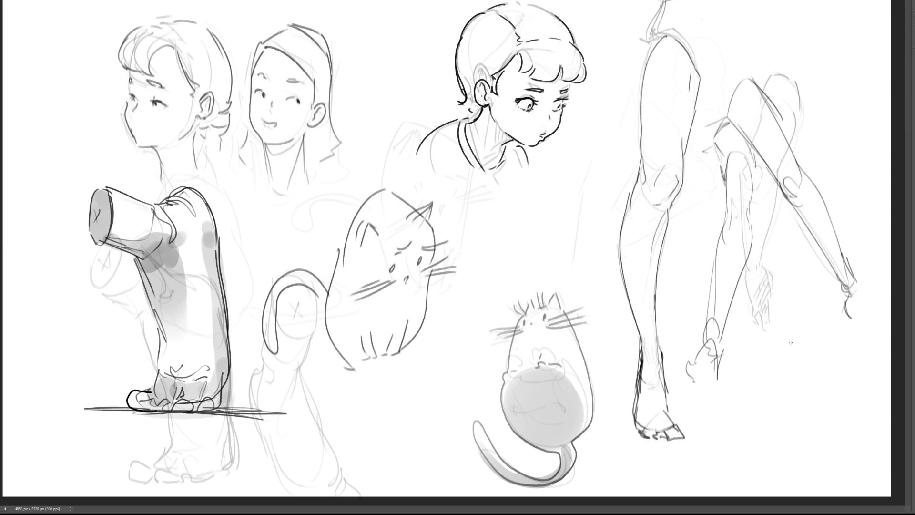
mouse_move(792, 326)
mouse_down()
mouse_move(792, 354)
mouse_move(805, 327)
mouse_move(813, 357)
mouse_up()
mouse_move(816, 311)
mouse_down()
mouse_move(813, 355)
mouse_move(787, 375)
mouse_move(818, 380)
mouse_move(826, 396)
mouse_up()
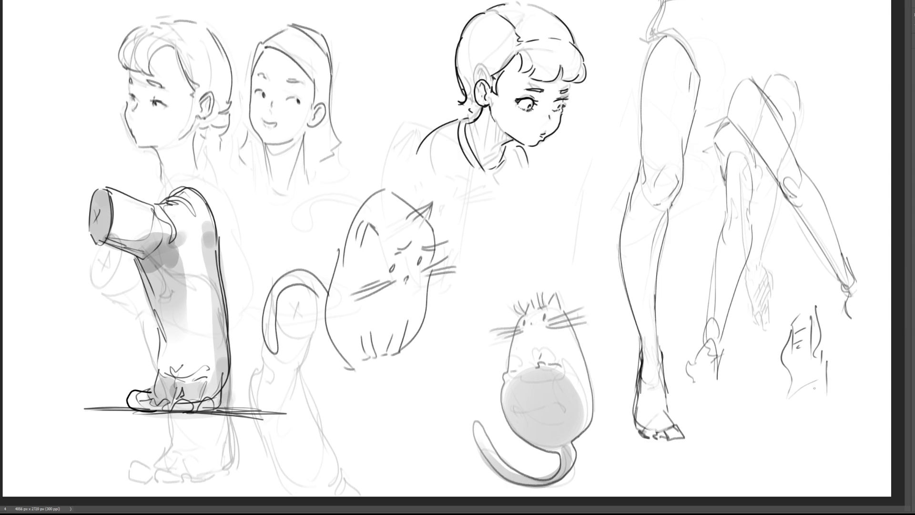
mouse_move(830, 305)
mouse_down()
mouse_move(828, 359)
mouse_move(787, 374)
mouse_move(778, 421)
mouse_move(845, 423)
mouse_up()
drag(832, 387, 846, 440)
mouse_move(810, 440)
mouse_down()
mouse_move(853, 457)
mouse_move(824, 478)
mouse_move(853, 476)
mouse_move(829, 479)
mouse_up()
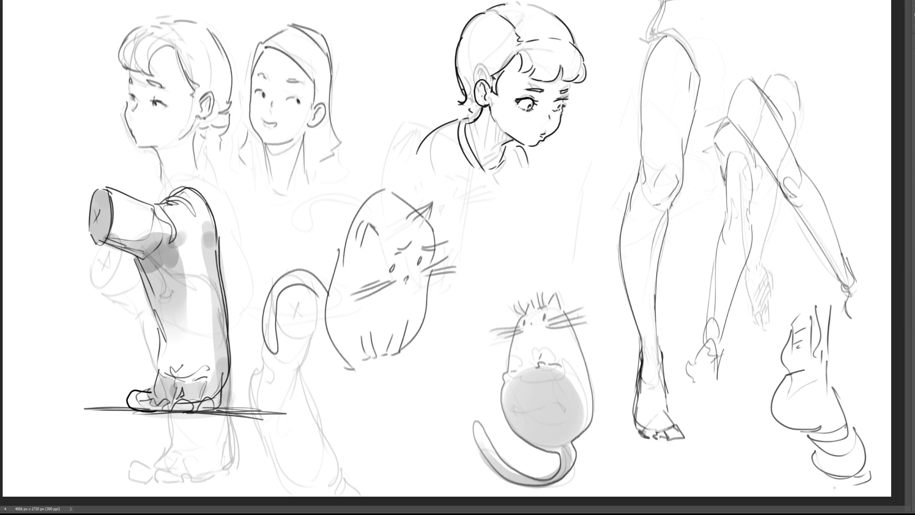
Step: Add sock lines at the ankle and refine the foot's side and top contours
mouse_move(800, 432)
mouse_down()
mouse_move(832, 453)
mouse_move(816, 456)
mouse_up()
mouse_move(828, 458)
mouse_down()
mouse_move(817, 479)
mouse_move(810, 477)
mouse_move(874, 473)
mouse_move(881, 461)
mouse_up()
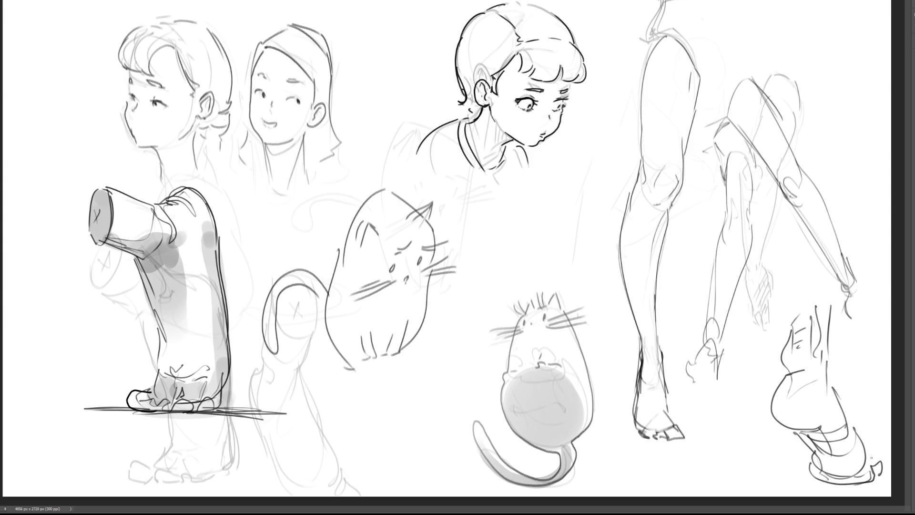
drag(834, 351, 867, 463)
key(ctrl+z)
drag(830, 351, 862, 455)
drag(839, 296, 834, 369)
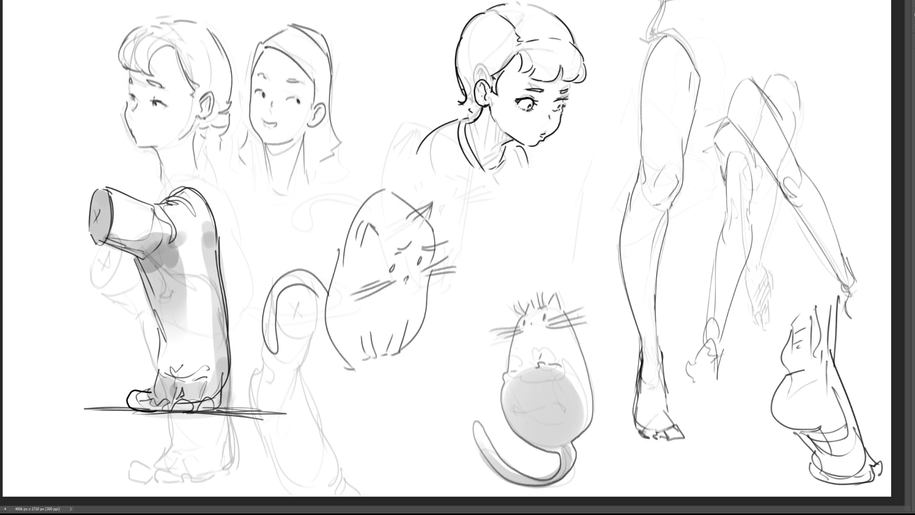
mouse_move(800, 276)
mouse_down()
mouse_move(788, 344)
mouse_move(836, 286)
mouse_up()
Step: Shade under the new foot sketch and around the standing leg's foot and ankle
mouse_move(795, 423)
mouse_down()
mouse_move(786, 422)
mouse_move(822, 424)
mouse_move(841, 450)
mouse_move(822, 474)
mouse_move(855, 455)
mouse_move(867, 474)
mouse_move(826, 478)
mouse_move(841, 474)
mouse_move(793, 497)
mouse_up()
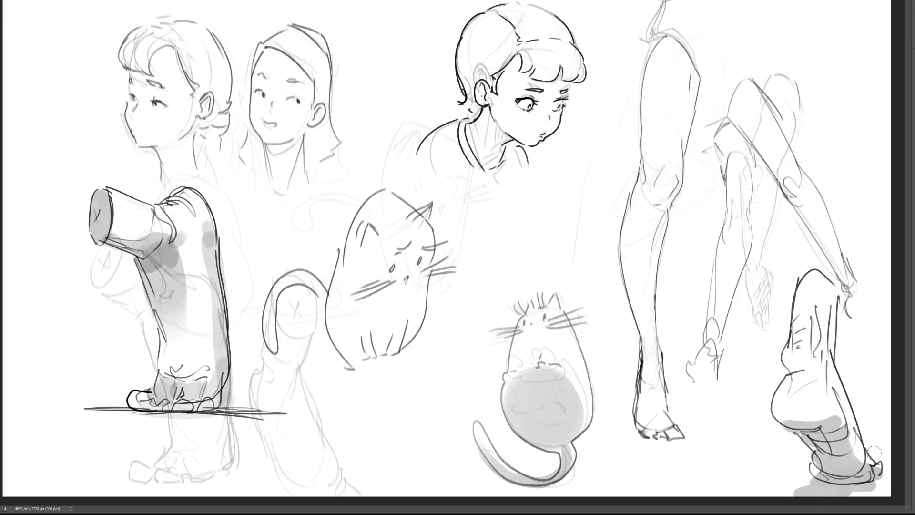
drag(661, 417, 664, 428)
drag(661, 370, 670, 411)
drag(641, 374, 638, 403)
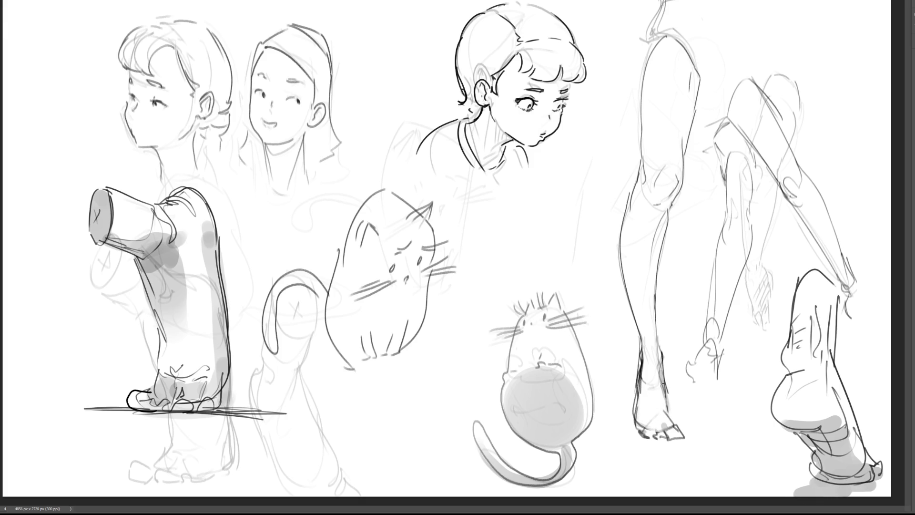
mouse_move(655, 347)
mouse_down()
mouse_move(650, 340)
mouse_move(648, 360)
mouse_up()
Step: Shade the standing leg's knee, the shin below it and the thigh's right side
drag(654, 190, 648, 280)
mouse_move(652, 197)
mouse_down()
mouse_move(647, 217)
mouse_move(660, 281)
mouse_up()
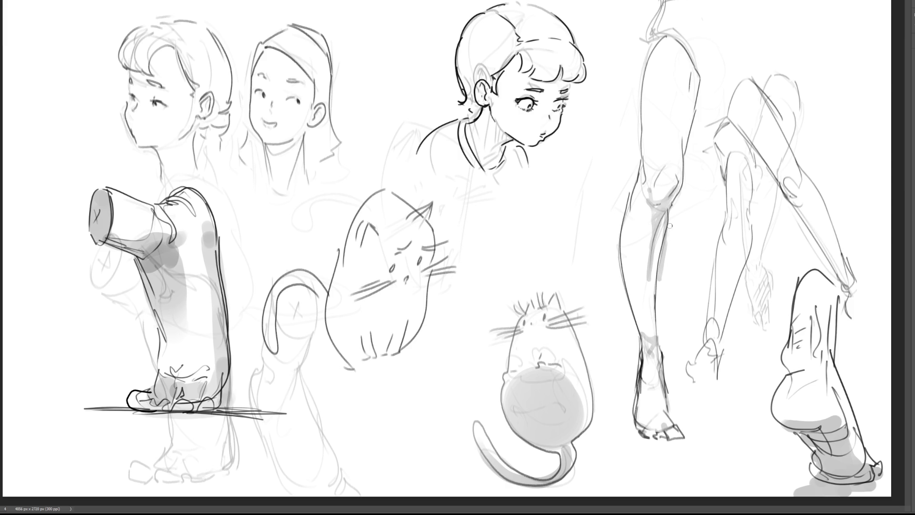
drag(693, 79, 685, 162)
drag(689, 82, 688, 122)
drag(687, 59, 684, 100)
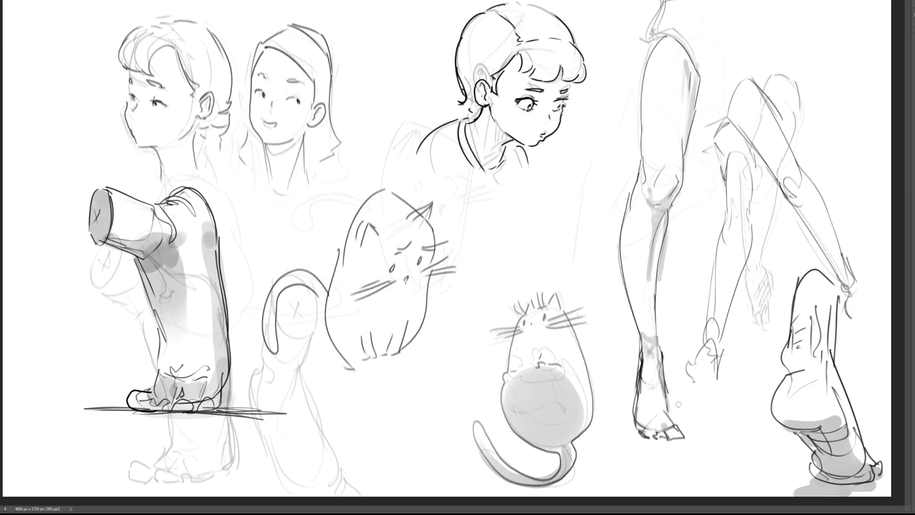
Step: Shade the standing foot, with ground shadows under it and under the cup figure
mouse_move(649, 441)
mouse_down()
mouse_move(638, 442)
mouse_move(681, 440)
mouse_up()
mouse_move(670, 402)
mouse_down()
mouse_move(685, 431)
mouse_move(669, 436)
mouse_up()
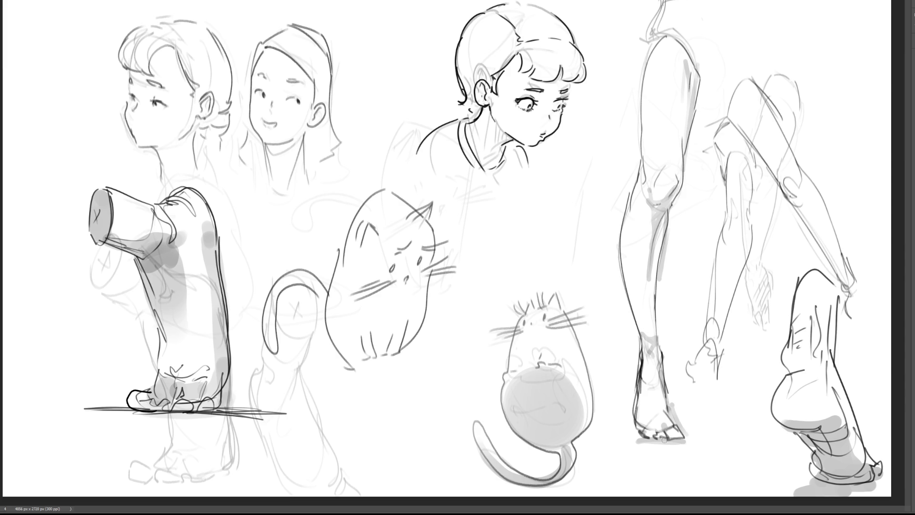
drag(193, 415, 61, 403)
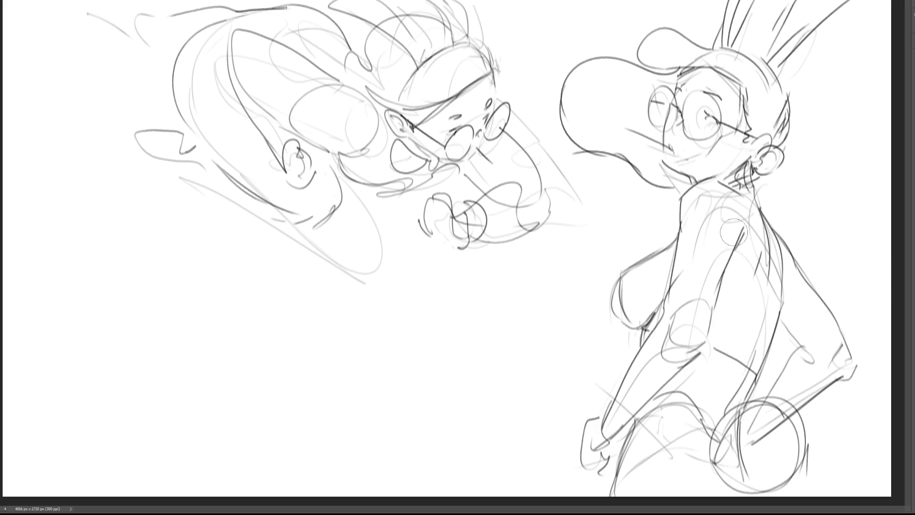
Step: Erase faint shoulder lines, add torso and back contours, and shade the waist and hip
mouse_move(728, 211)
mouse_down()
mouse_move(704, 218)
mouse_move(672, 345)
mouse_move(628, 411)
mouse_up()
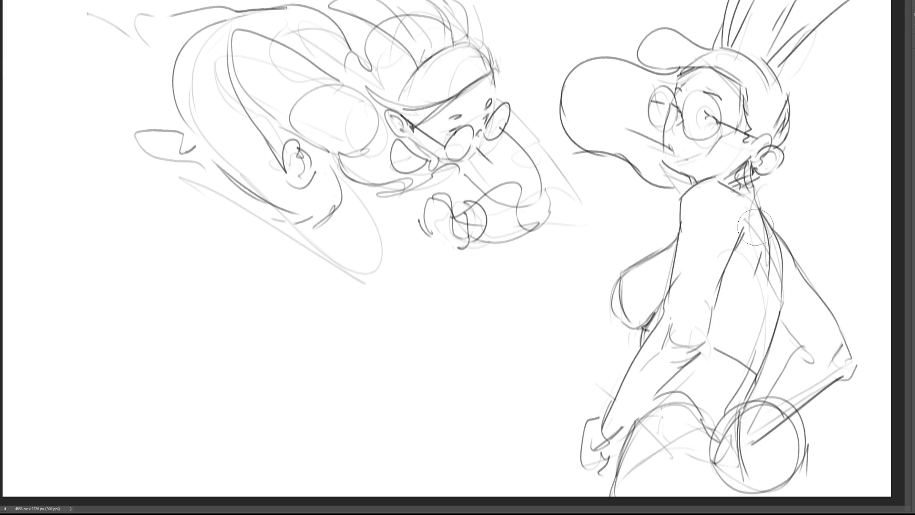
drag(763, 254, 753, 329)
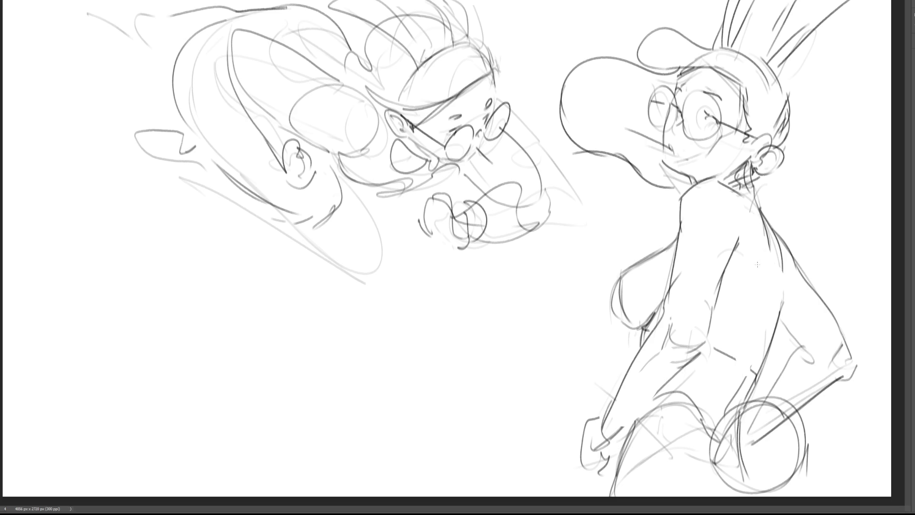
mouse_move(747, 261)
mouse_down()
mouse_move(773, 263)
mouse_move(758, 334)
mouse_up()
mouse_move(784, 299)
mouse_down()
mouse_move(782, 325)
mouse_move(809, 362)
mouse_move(788, 372)
mouse_move(818, 386)
mouse_up()
mouse_move(670, 341)
mouse_down()
mouse_move(689, 346)
mouse_move(672, 334)
mouse_up()
drag(700, 307, 702, 319)
drag(704, 329, 683, 354)
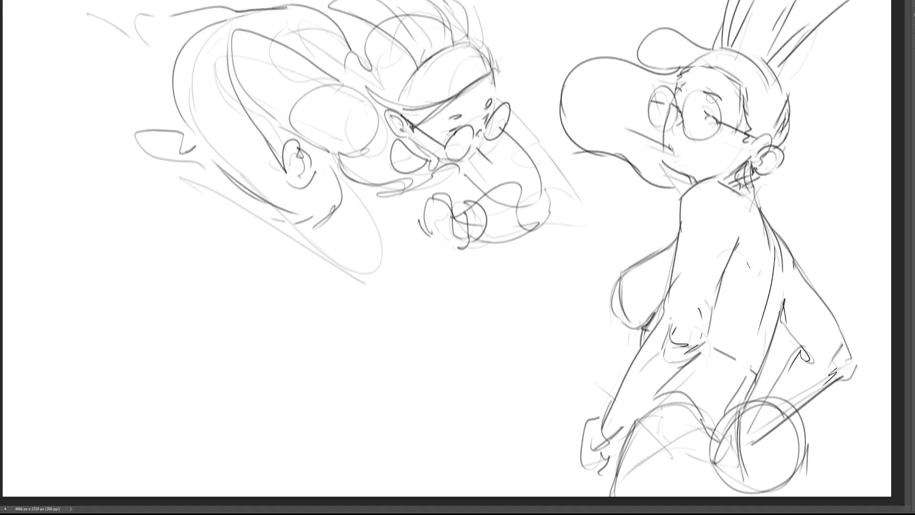
Step: Darken the eyelid, the eye's edge, the face edge beside the glasses, the hair and the hat brim
drag(703, 90, 726, 102)
mouse_move(678, 76)
mouse_down()
mouse_move(672, 88)
mouse_move(714, 63)
mouse_move(730, 76)
mouse_move(753, 127)
mouse_move(745, 143)
mouse_move(767, 141)
mouse_move(753, 159)
mouse_up()
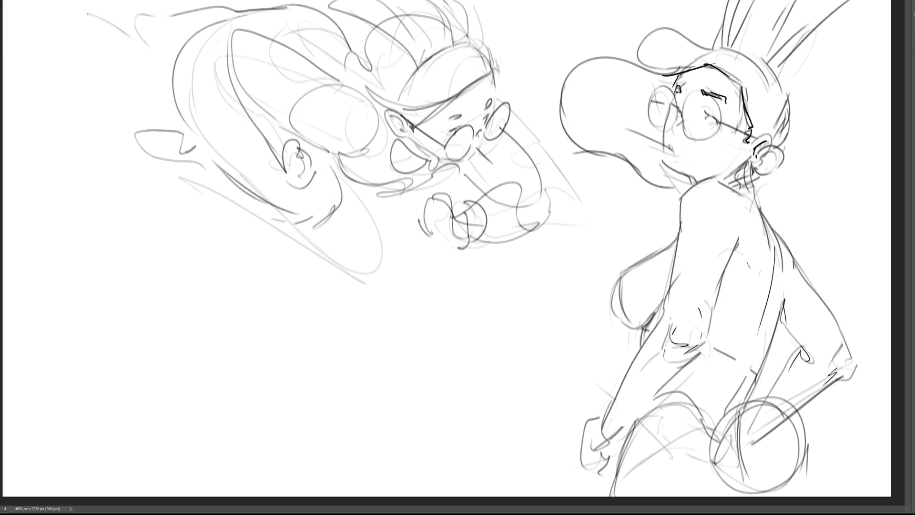
mouse_move(676, 78)
mouse_down()
mouse_move(663, 147)
mouse_move(674, 171)
mouse_move(697, 181)
mouse_up()
mouse_move(704, 48)
mouse_down()
mouse_move(740, 37)
mouse_move(779, 76)
mouse_move(795, 139)
mouse_up()
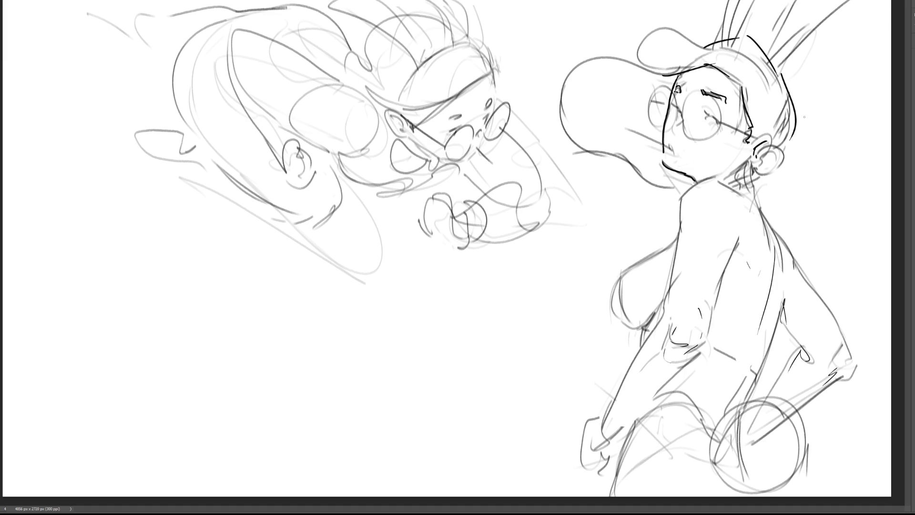
mouse_move(713, 36)
mouse_down()
mouse_move(668, 18)
mouse_move(652, 65)
mouse_up()
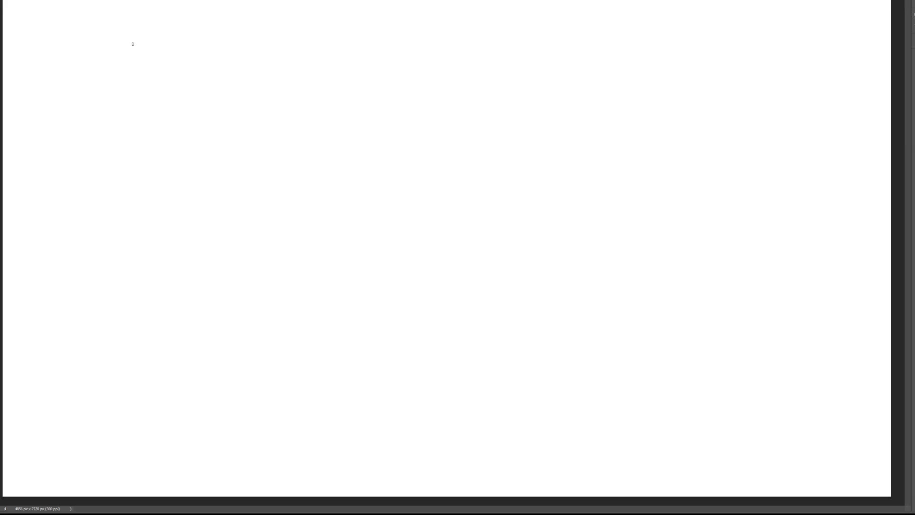
Step: Sketch the hip oval, pelvis and upper thigh outlines at the top-left
mouse_move(151, 25)
mouse_down()
mouse_move(199, 44)
mouse_move(211, 19)
mouse_up()
mouse_move(145, 17)
mouse_down()
mouse_move(172, 7)
mouse_move(214, 41)
mouse_move(188, 28)
mouse_up()
drag(194, 19, 180, 40)
drag(143, 12, 187, 59)
mouse_move(216, 27)
mouse_down()
mouse_move(161, 75)
mouse_move(140, 72)
mouse_up()
drag(211, 42, 200, 55)
drag(204, 53, 190, 65)
mouse_move(128, 18)
mouse_down()
mouse_move(81, 86)
mouse_move(142, 111)
mouse_move(153, 105)
mouse_up()
drag(143, 109, 188, 86)
mouse_move(217, 28)
mouse_down()
mouse_move(221, 105)
mouse_move(224, 84)
mouse_up()
drag(128, 92, 148, 105)
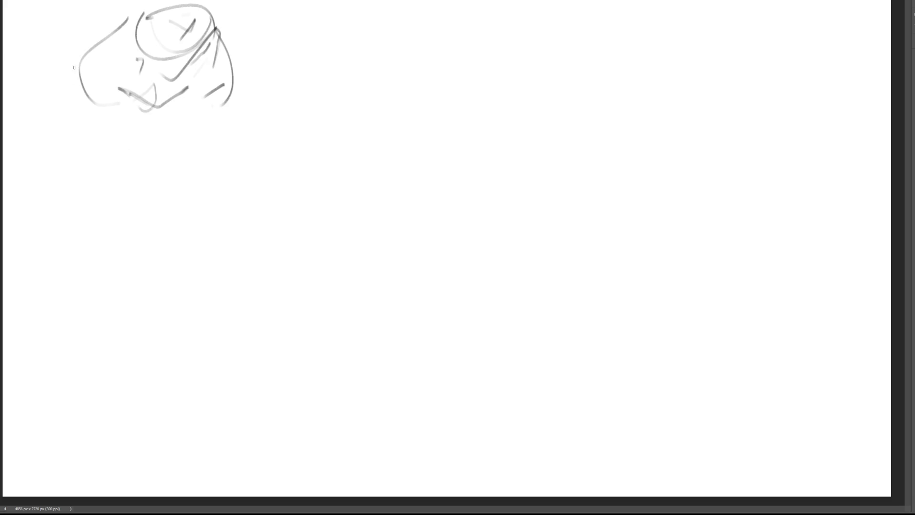
Step: Draw the first leg down to the ankle and the second thigh's contours
drag(76, 70, 129, 251)
drag(150, 115, 152, 269)
mouse_move(111, 250)
mouse_down()
mouse_move(125, 272)
mouse_move(111, 276)
mouse_move(146, 426)
mouse_up()
drag(153, 270, 158, 429)
drag(165, 134, 189, 219)
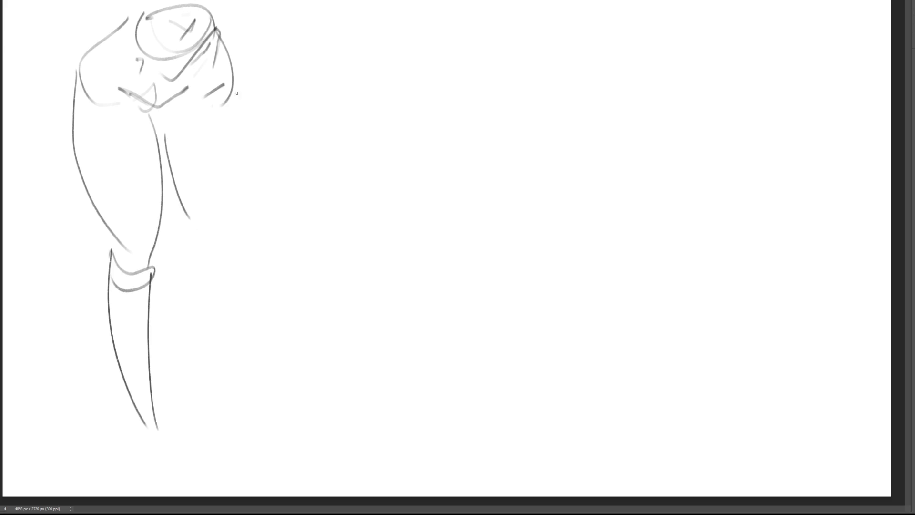
drag(234, 92, 213, 292)
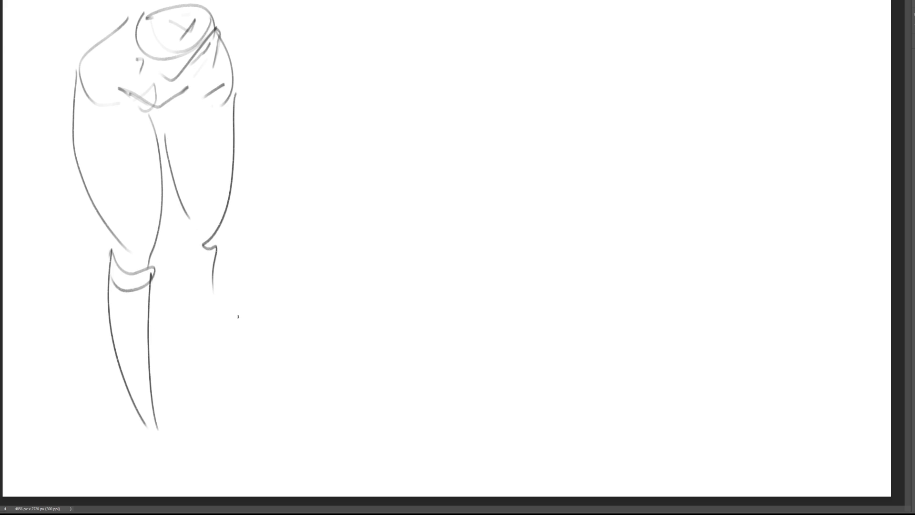
Step: Scale the leg sketch down and shift it with Free Transform
key(ctrl+t)
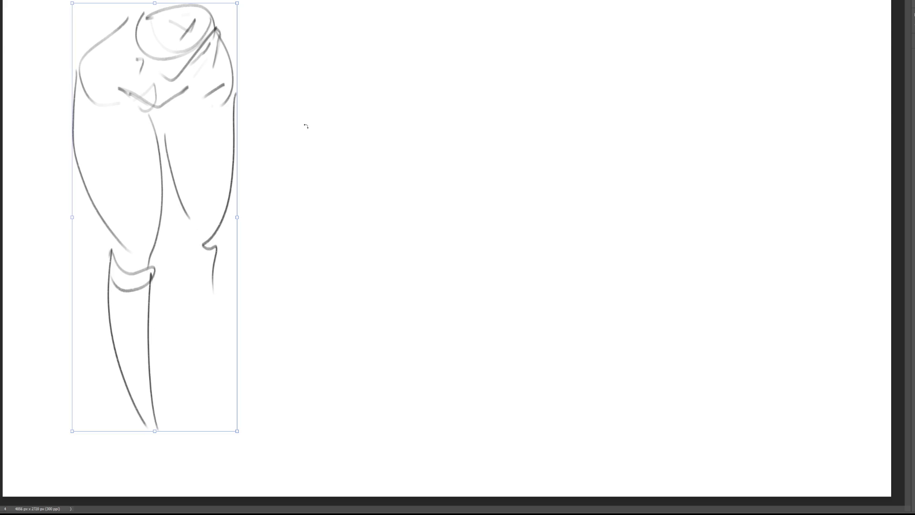
drag(242, 8, 217, 58)
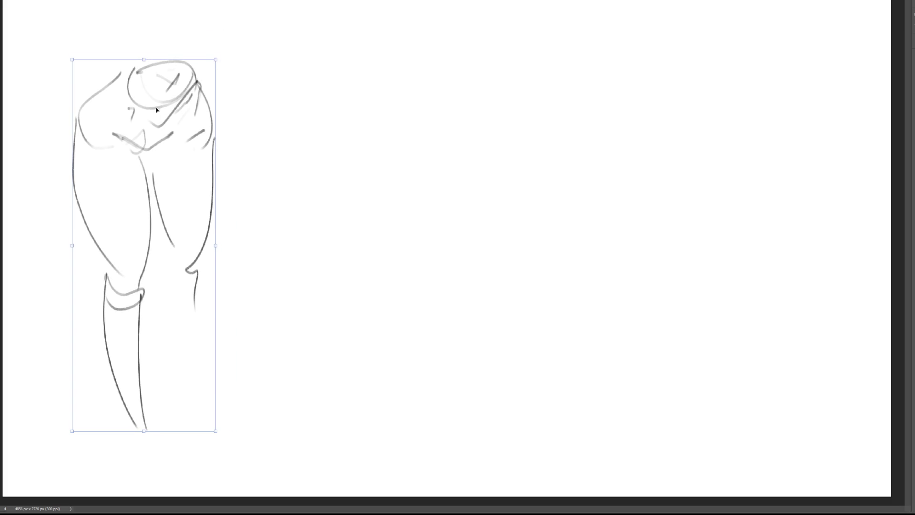
drag(149, 112, 160, 64)
key(Return)
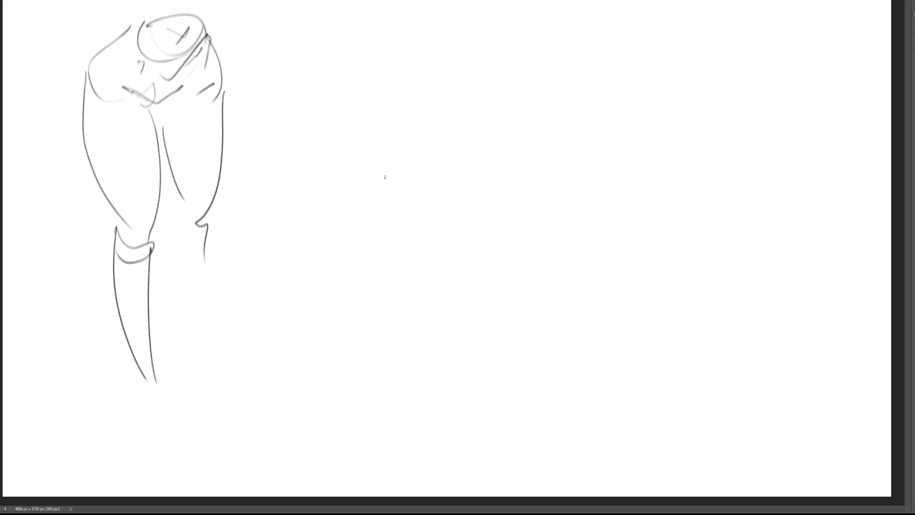
Step: Draw the first foot, then the second lower leg with its knee and shin
drag(142, 375, 175, 427)
mouse_move(154, 396)
mouse_down()
mouse_move(151, 422)
mouse_move(174, 452)
mouse_move(197, 438)
mouse_move(186, 458)
mouse_up()
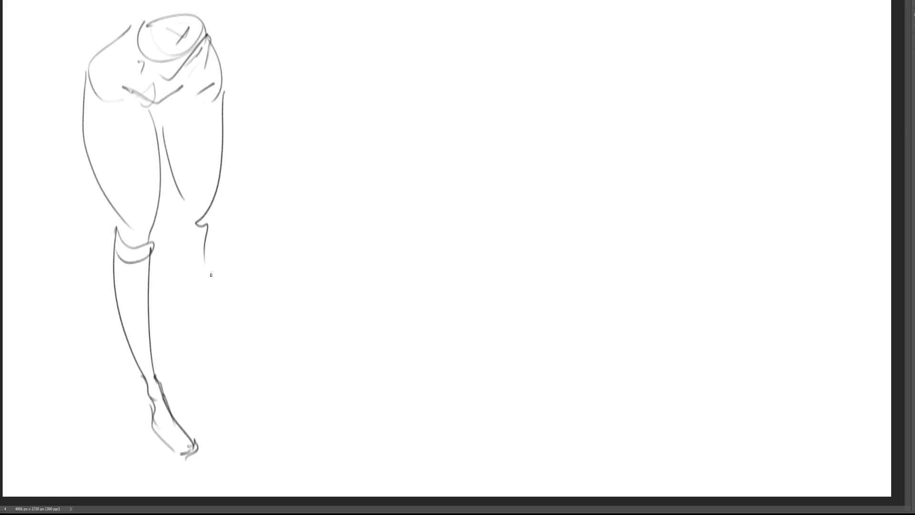
drag(182, 210, 194, 249)
drag(216, 196, 211, 235)
drag(205, 230, 214, 244)
drag(217, 213, 212, 355)
mouse_move(196, 247)
mouse_down()
mouse_move(204, 357)
mouse_move(193, 334)
mouse_move(194, 408)
mouse_up()
drag(209, 351, 212, 413)
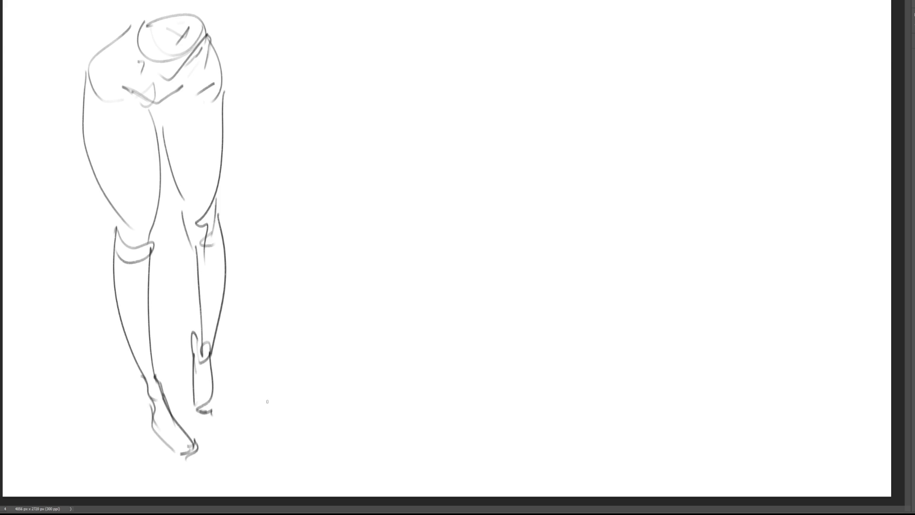
Step: Undo the second ankle strokes and redraw that shin, ankle and foot with instep and heel
key(ctrl+z)
key(ctrl+z)
key(ctrl+z)
mouse_move(186, 239)
mouse_down()
mouse_move(208, 376)
mouse_move(191, 368)
mouse_up()
drag(192, 368, 204, 402)
mouse_move(213, 350)
mouse_down()
mouse_move(209, 395)
mouse_move(227, 422)
mouse_up()
mouse_move(200, 396)
mouse_down()
mouse_move(204, 431)
mouse_move(233, 431)
mouse_up()
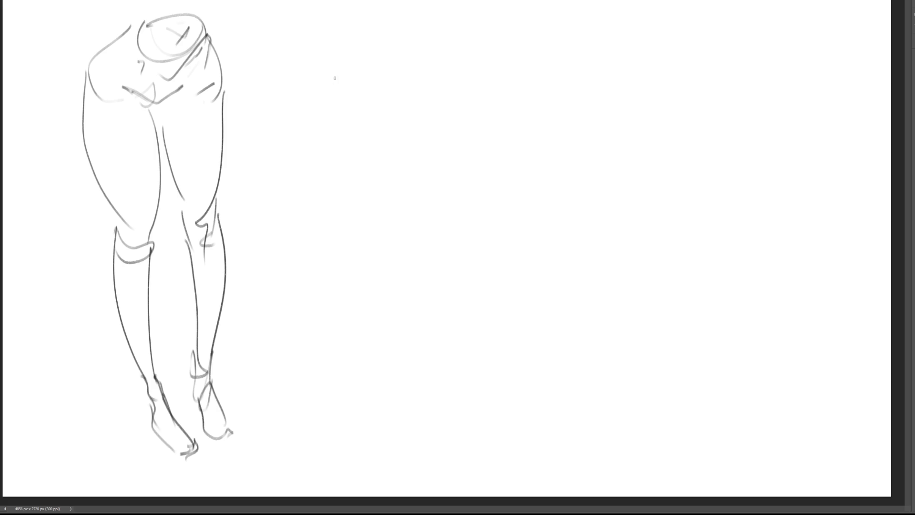
Step: Sketch the hips and thigh curves of a new leg pose
drag(328, 43, 340, 82)
drag(335, 69, 394, 76)
mouse_move(334, 25)
mouse_down()
mouse_move(349, 47)
mouse_move(400, 62)
mouse_up()
drag(415, 72, 426, 65)
drag(470, 23, 452, 51)
mouse_move(459, 1)
mouse_down()
mouse_move(456, 58)
mouse_move(468, 39)
mouse_up()
mouse_move(467, 39)
mouse_down()
mouse_move(488, 41)
mouse_move(455, 113)
mouse_up()
drag(531, 26, 521, 174)
drag(336, 77, 402, 195)
Step: Add the crotch, inner and outer thigh, knee and lower leg lines of the new pose
mouse_move(411, 77)
mouse_down()
mouse_move(434, 82)
mouse_move(413, 77)
mouse_move(444, 115)
mouse_move(457, 162)
mouse_up()
drag(536, 38, 490, 221)
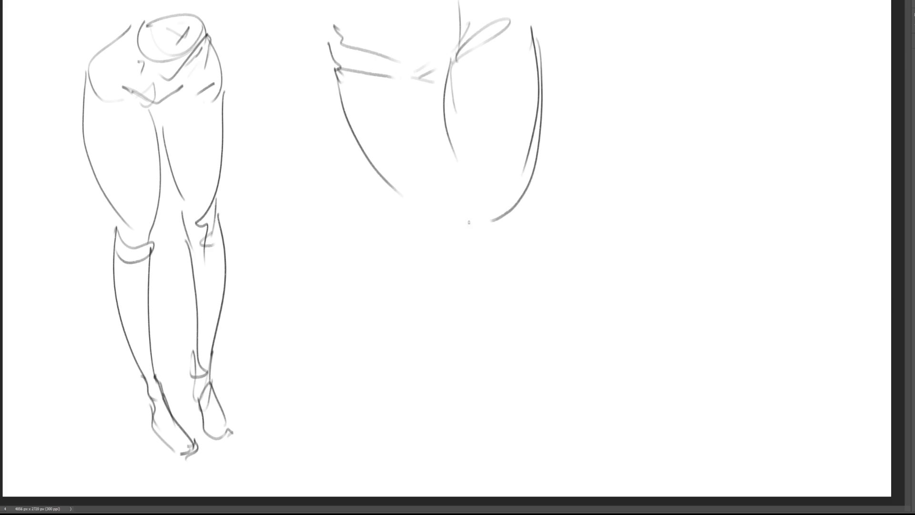
drag(431, 92, 479, 255)
drag(392, 202, 458, 289)
mouse_move(414, 250)
mouse_down()
mouse_move(422, 248)
mouse_move(482, 392)
mouse_up()
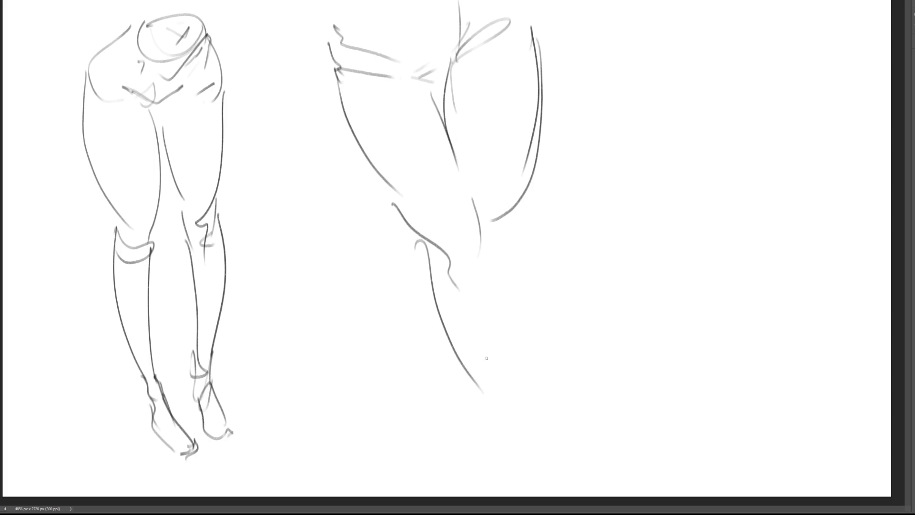
drag(483, 238, 499, 373)
Step: Lasso the new leg sketch, shrink it and move it up-left, then deselect
mouse_move(583, 143)
mouse_down()
mouse_move(396, 0)
mouse_move(477, 488)
mouse_move(600, 332)
mouse_up()
key(ctrl+t)
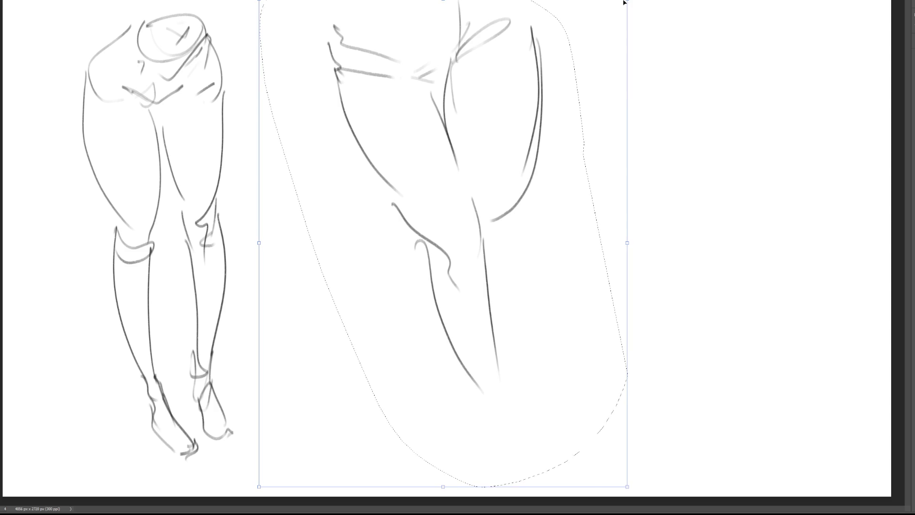
drag(622, 4, 529, 131)
drag(442, 227, 418, 109)
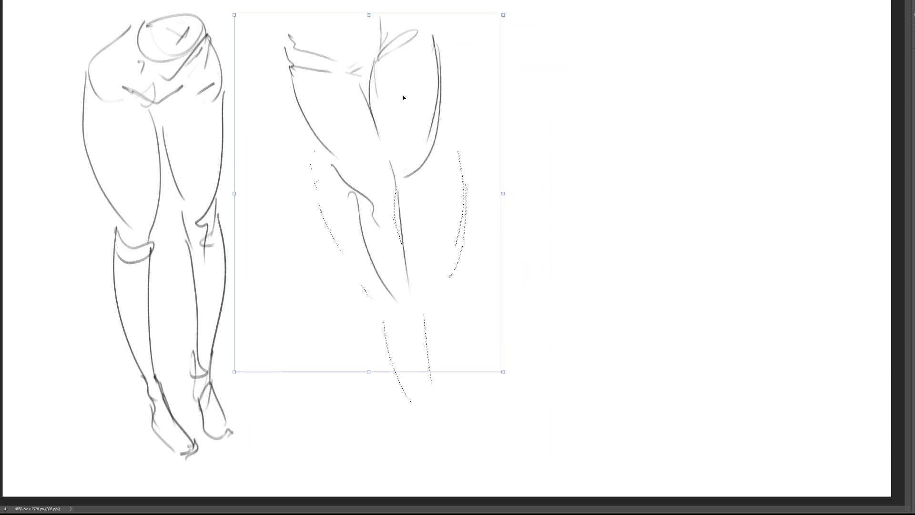
key(Return)
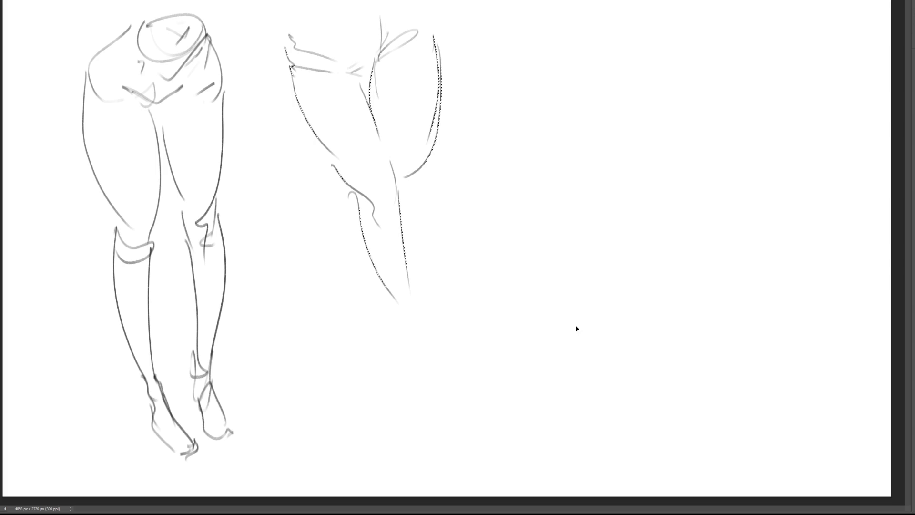
key(ctrl+d)
Step: Extend the second pose's lower leg and calf contours and draw the crossed leg's shin
drag(357, 202, 412, 338)
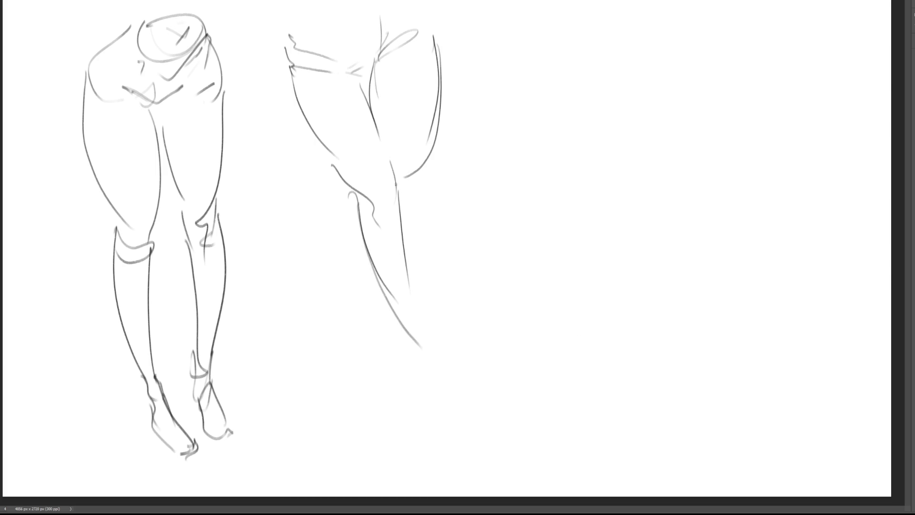
drag(396, 180, 431, 369)
drag(405, 329, 438, 396)
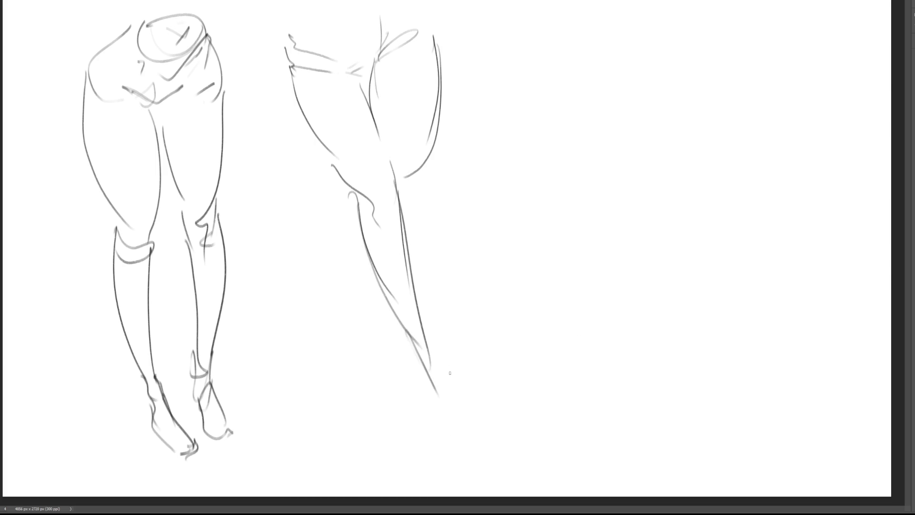
drag(420, 324, 454, 437)
drag(410, 348, 427, 419)
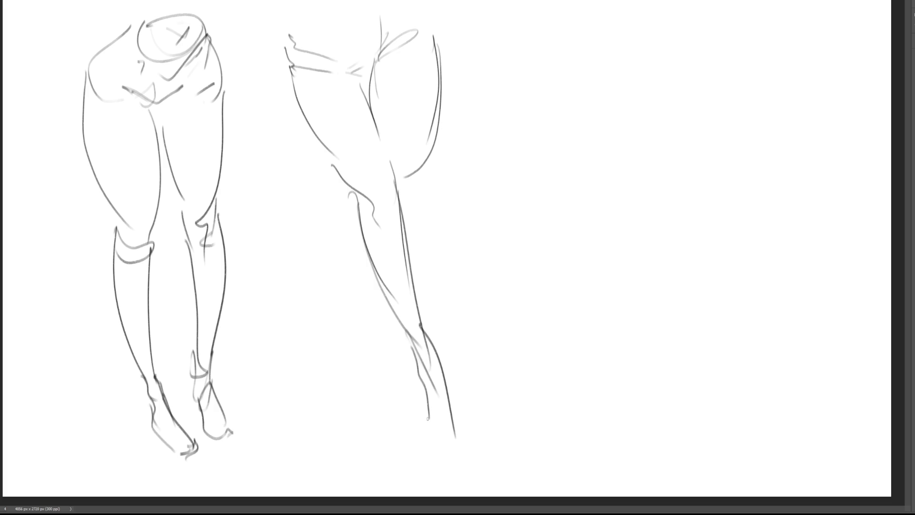
mouse_move(418, 370)
mouse_down()
mouse_move(432, 432)
mouse_move(468, 448)
mouse_up()
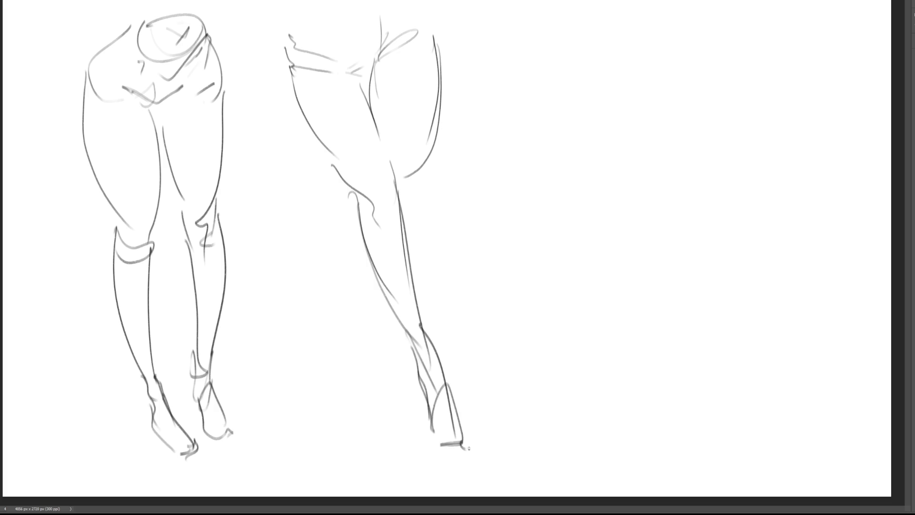
Step: Redo the crossed leg's calf with a triangular foot and draw the back leg's knee, calf and foot
key(ctrl+z)
key(ctrl+z)
key(ctrl+z)
mouse_move(429, 339)
mouse_down()
mouse_move(452, 451)
mouse_move(468, 441)
mouse_up()
drag(445, 451, 465, 454)
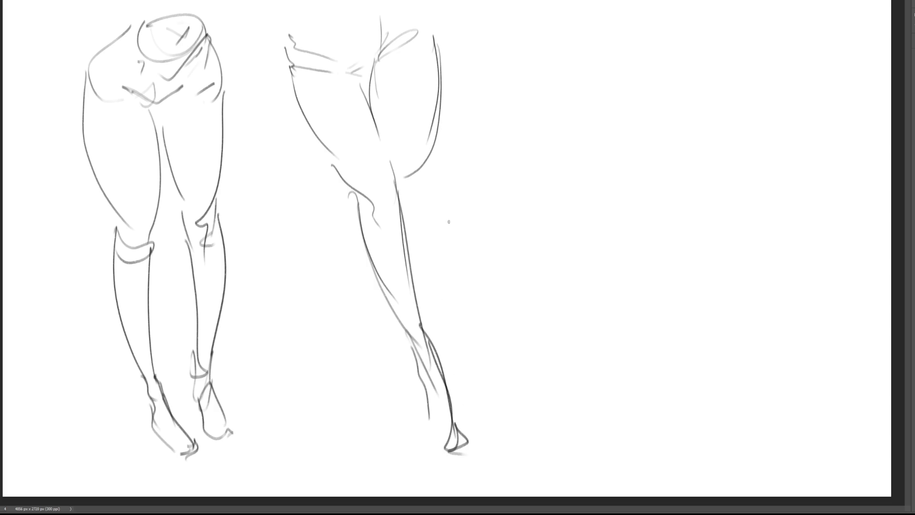
drag(420, 203, 431, 176)
drag(434, 127, 440, 319)
mouse_move(404, 204)
mouse_down()
mouse_move(438, 339)
mouse_move(455, 324)
mouse_move(451, 386)
mouse_move(430, 419)
mouse_up()
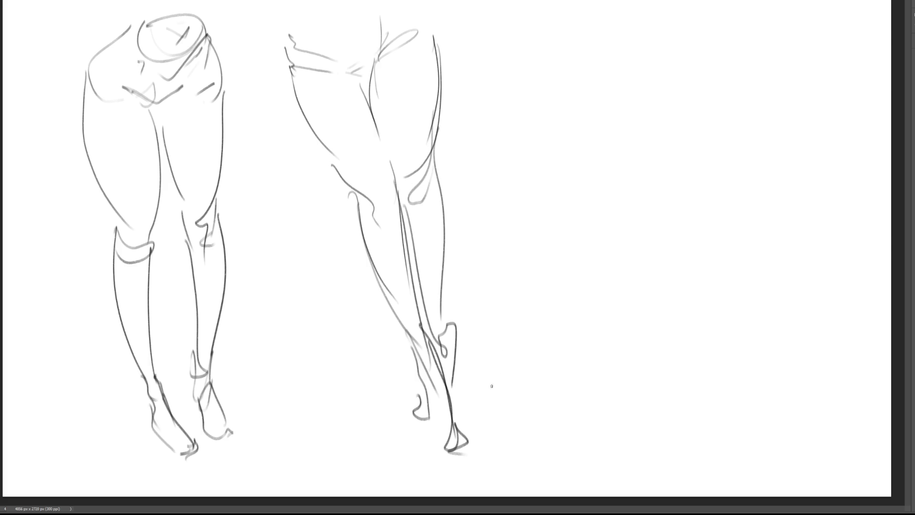
Step: Mark ground lines across the ankles of both leg pairs
drag(347, 344, 498, 378)
mouse_move(510, 289)
mouse_down()
mouse_move(506, 275)
mouse_move(387, 406)
mouse_up()
drag(103, 368, 228, 389)
mouse_move(259, 339)
mouse_down()
mouse_move(235, 350)
mouse_move(104, 482)
mouse_up()
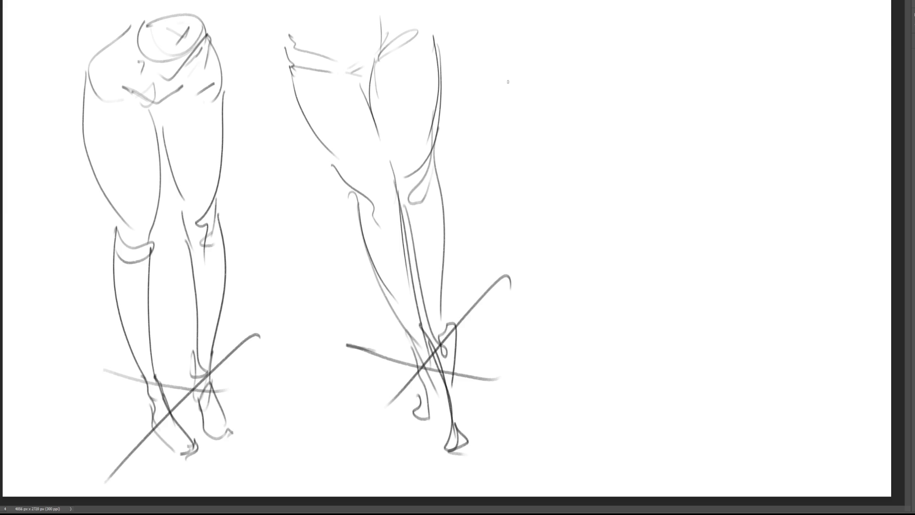
Step: Begin a box-like shape with tick marks and a long arc at the upper right
mouse_move(499, 75)
mouse_down()
mouse_move(499, 109)
mouse_move(519, 92)
mouse_move(496, 111)
mouse_move(532, 98)
mouse_move(519, 56)
mouse_move(760, 81)
mouse_move(749, 85)
mouse_up()
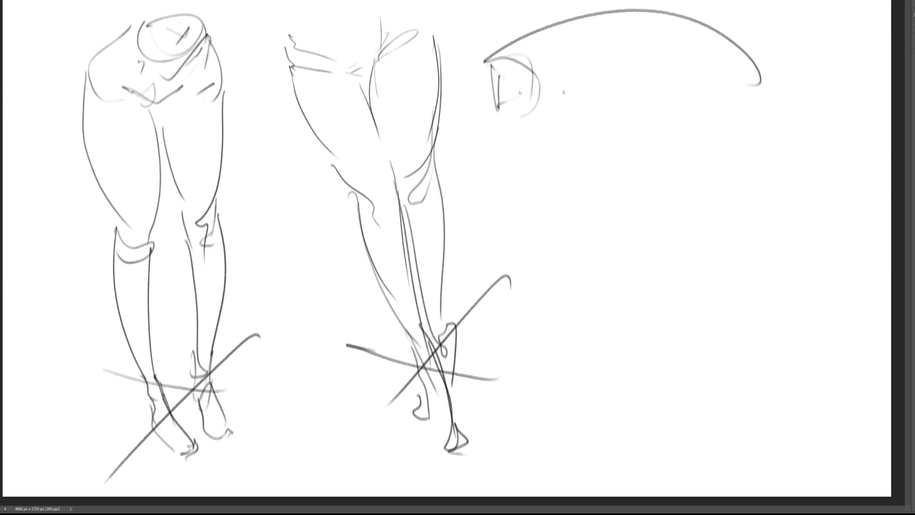
mouse_move(569, 80)
mouse_down()
mouse_move(556, 99)
mouse_move(781, 77)
mouse_up()
drag(606, 119, 601, 127)
key(ctrl+z)
key(ctrl+z)
mouse_move(553, 93)
mouse_down()
mouse_move(601, 92)
mouse_move(562, 88)
mouse_up()
Step: Add strokes below the arcs, then undo the last two
drag(486, 115, 493, 122)
drag(507, 126, 522, 133)
drag(660, 114, 707, 142)
drag(549, 127, 724, 167)
key(ctrl+z)
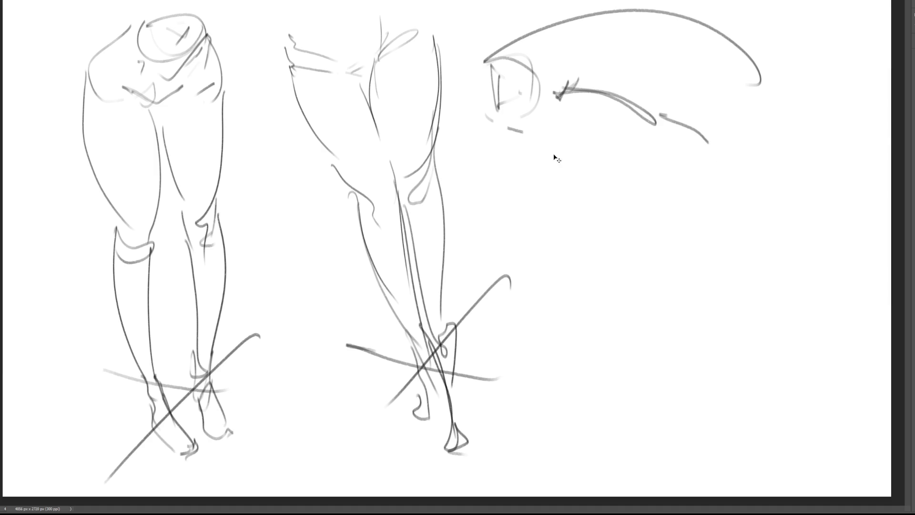
key(ctrl+z)
Step: Sketch the bent thigh's lower edge and rounded knee end
drag(485, 118, 727, 155)
mouse_move(650, 114)
mouse_down()
mouse_move(732, 151)
mouse_move(682, 121)
mouse_move(725, 138)
mouse_up()
mouse_move(727, 139)
mouse_down()
mouse_move(805, 57)
mouse_move(728, 25)
mouse_up()
mouse_move(679, 9)
mouse_down()
mouse_move(729, 29)
mouse_move(810, 95)
mouse_move(783, 134)
mouse_up()
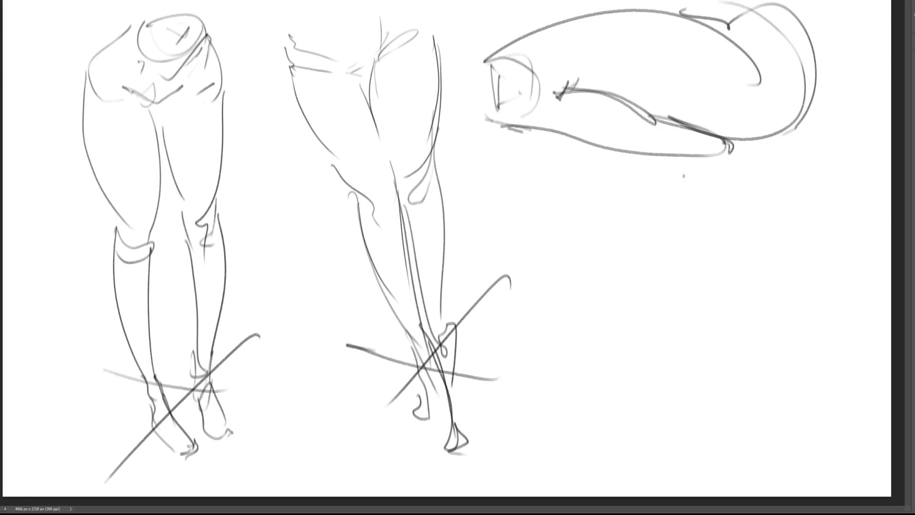
Step: Draw the lower leg hanging from the knee down to the foot, with a kneecap
mouse_move(661, 151)
mouse_down()
mouse_move(705, 170)
mouse_move(737, 164)
mouse_move(729, 143)
mouse_up()
mouse_move(707, 136)
mouse_down()
mouse_move(746, 133)
mouse_move(753, 217)
mouse_up()
drag(744, 157, 753, 241)
mouse_move(703, 169)
mouse_down()
mouse_move(745, 235)
mouse_move(744, 250)
mouse_move(717, 255)
mouse_move(741, 255)
mouse_up()
mouse_move(694, 161)
mouse_down()
mouse_move(708, 136)
mouse_move(721, 157)
mouse_move(736, 155)
mouse_up()
drag(744, 128, 751, 174)
Step: Darken the hanging leg's knee, shin and foot contours and add construction lines across it
drag(697, 160, 725, 225)
drag(752, 161, 753, 216)
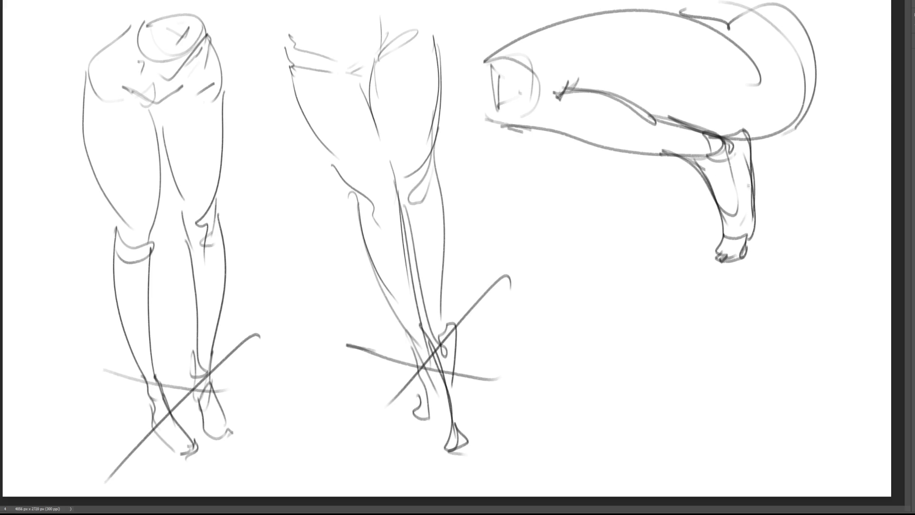
drag(754, 185, 743, 263)
drag(721, 135, 753, 177)
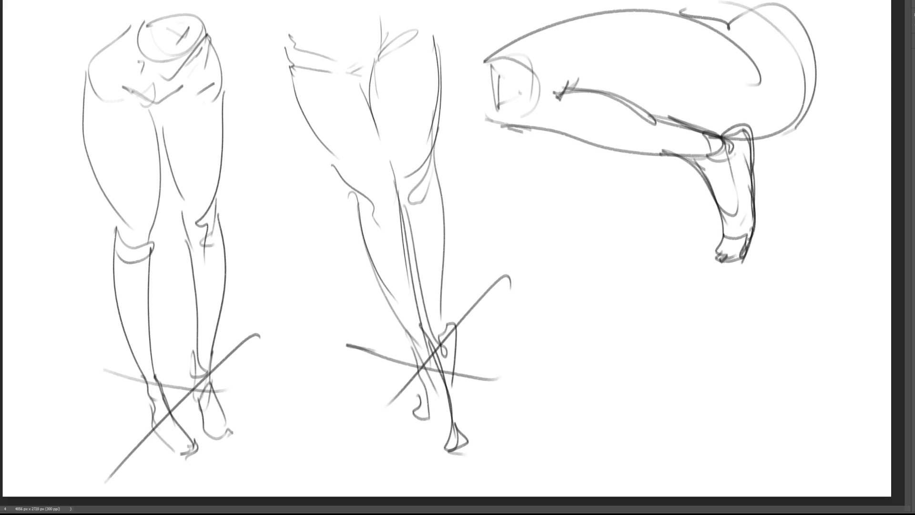
drag(719, 136, 746, 176)
drag(744, 128, 748, 186)
mouse_move(694, 169)
mouse_down()
mouse_move(726, 241)
mouse_move(715, 257)
mouse_move(747, 260)
mouse_up()
mouse_move(750, 232)
mouse_down()
mouse_move(741, 266)
mouse_move(753, 261)
mouse_up()
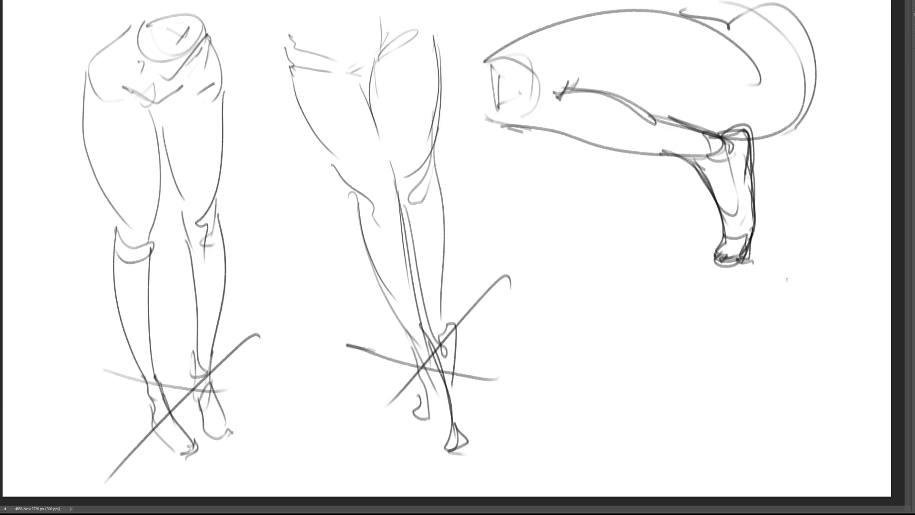
drag(798, 109, 685, 227)
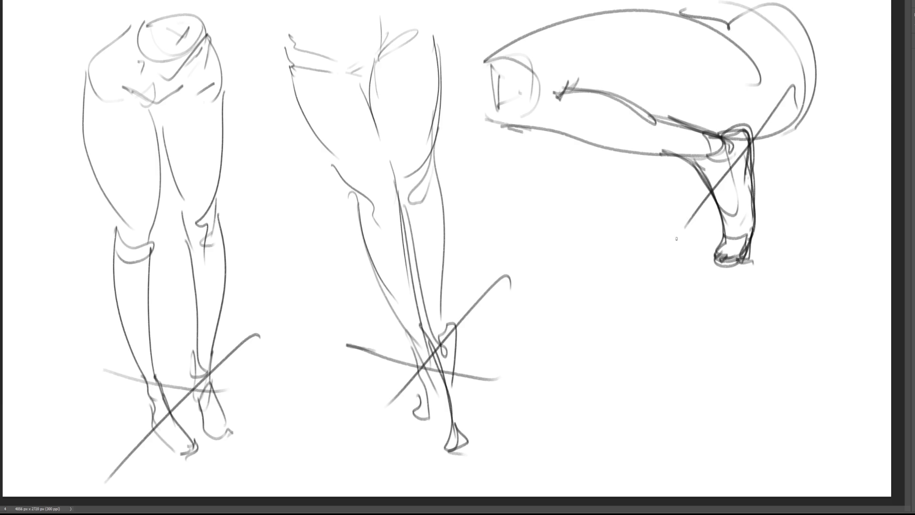
drag(623, 167, 838, 194)
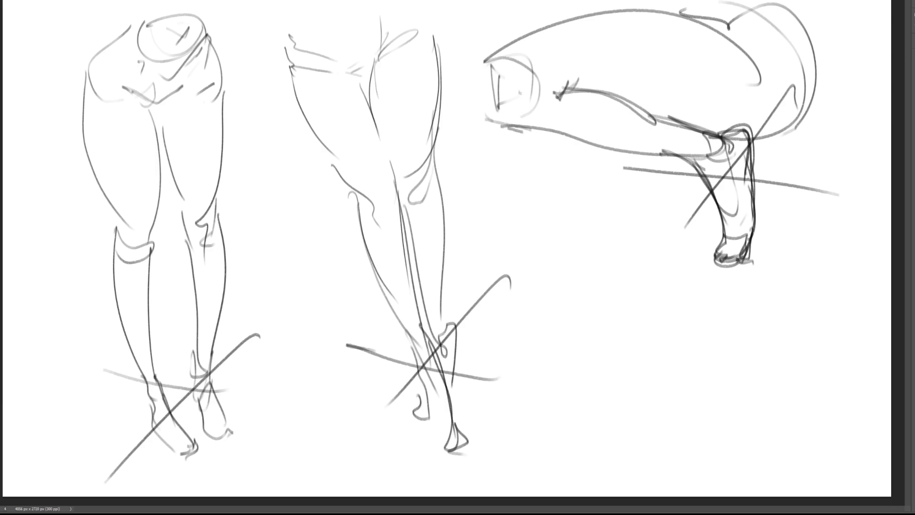
Step: Start a new leg outline beneath, extending its contour toward the ankle
mouse_move(540, 185)
mouse_down()
mouse_move(534, 289)
mouse_move(582, 165)
mouse_move(596, 199)
mouse_move(576, 328)
mouse_move(527, 341)
mouse_move(538, 399)
mouse_up()
mouse_move(537, 381)
mouse_down()
mouse_move(576, 343)
mouse_move(579, 365)
mouse_up()
mouse_move(577, 340)
mouse_down()
mouse_move(572, 407)
mouse_move(548, 432)
mouse_up()
mouse_move(538, 431)
mouse_down()
mouse_move(539, 441)
mouse_move(566, 410)
mouse_up()
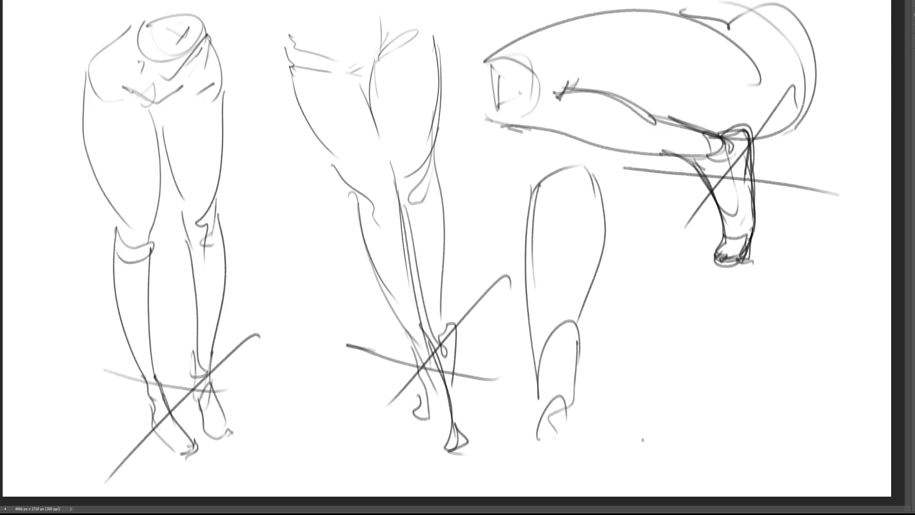
Step: Scale the whole sketch down to free up space on the sheet
key(ctrl+t)
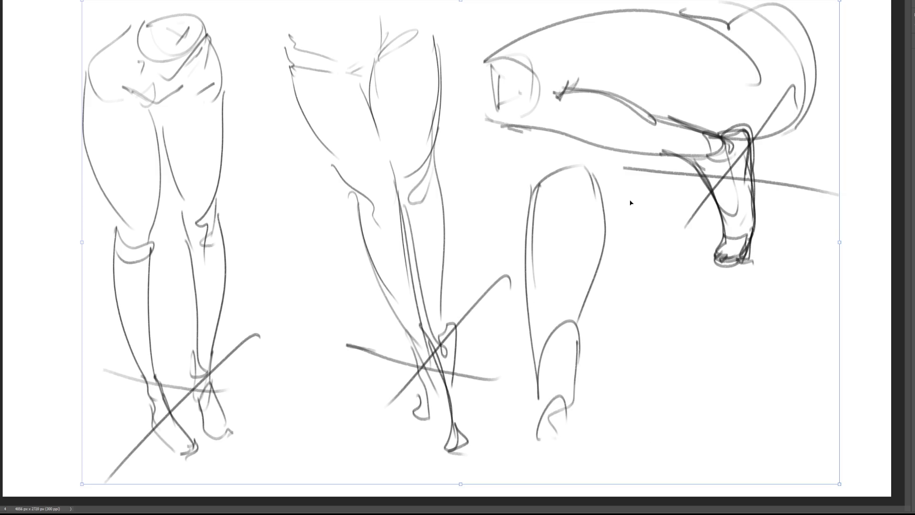
mouse_move(842, 243)
mouse_down()
mouse_move(729, 245)
mouse_move(640, 262)
mouse_move(617, 233)
mouse_move(630, 221)
mouse_up()
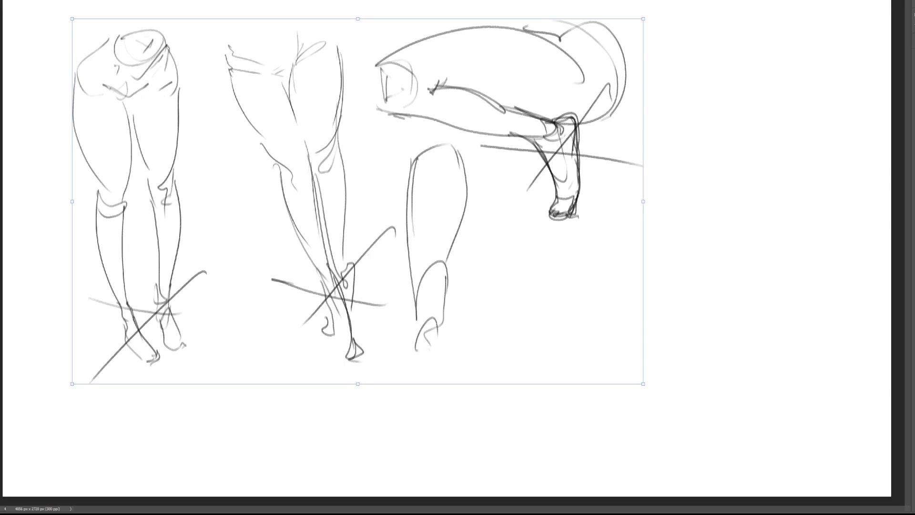
key(Return)
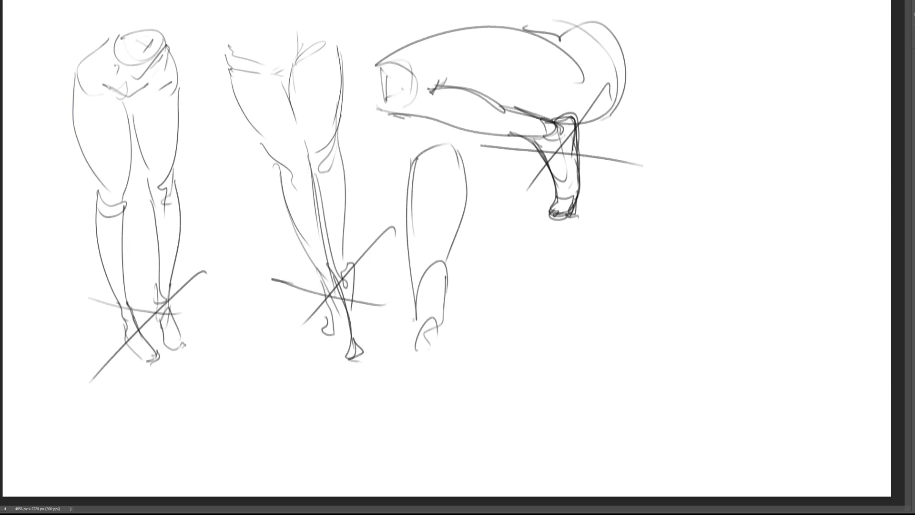
Step: Extend the central leg down with calf contours, ankle, heel and foot outline
mouse_move(417, 301)
mouse_down()
mouse_move(413, 323)
mouse_move(443, 447)
mouse_up()
drag(424, 321, 438, 440)
mouse_move(446, 294)
mouse_down()
mouse_move(459, 377)
mouse_move(435, 406)
mouse_up()
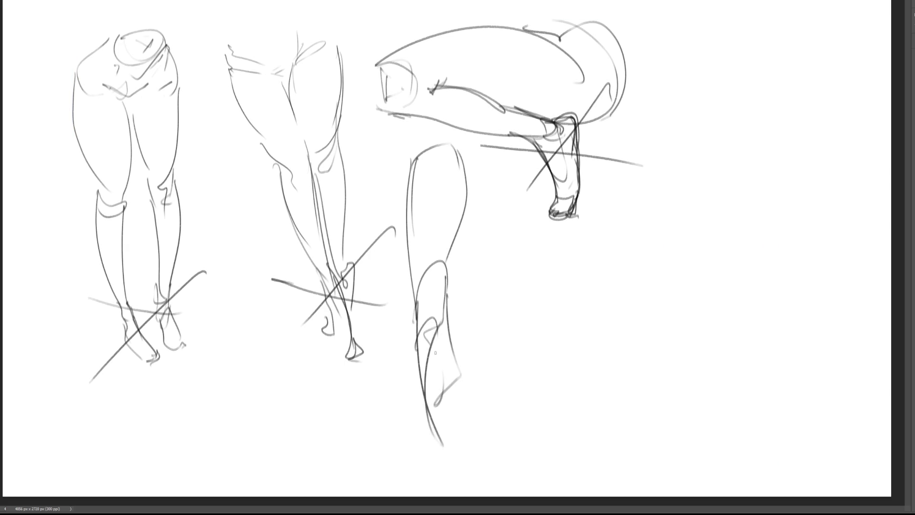
mouse_move(435, 353)
mouse_down()
mouse_move(455, 373)
mouse_move(476, 348)
mouse_move(443, 426)
mouse_up()
drag(424, 392, 450, 474)
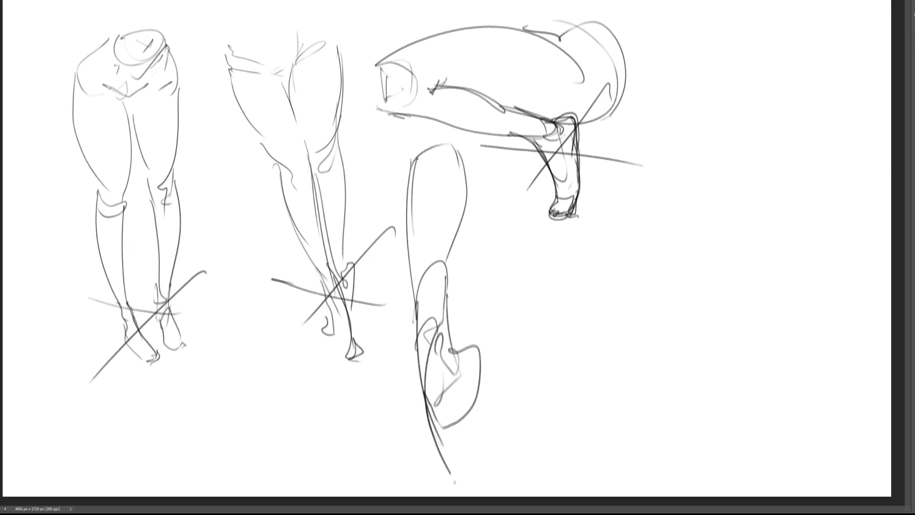
drag(466, 373, 474, 476)
mouse_move(450, 476)
mouse_down()
mouse_move(472, 472)
mouse_move(432, 486)
mouse_move(469, 486)
mouse_up()
drag(470, 474, 474, 484)
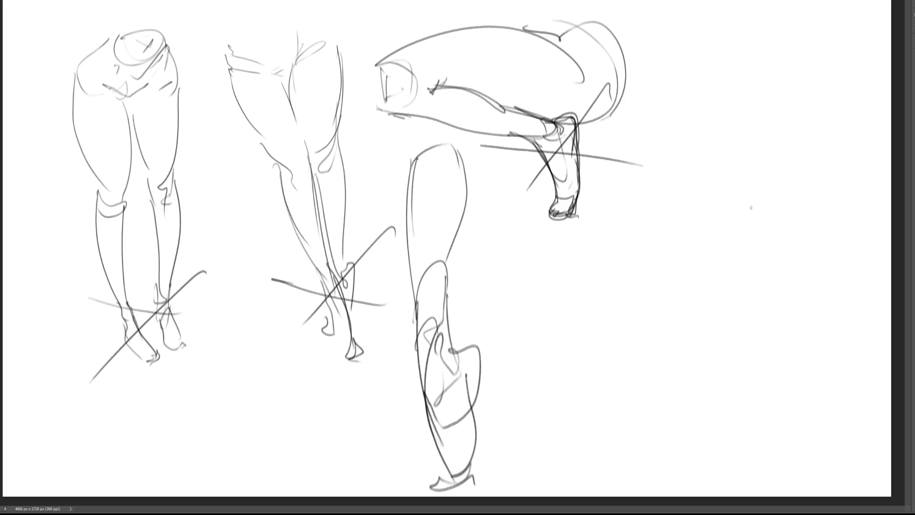
Step: Sketch the horizontal leg's foot end and its top and lower contours, undoing a stray stroke
drag(766, 193, 816, 203)
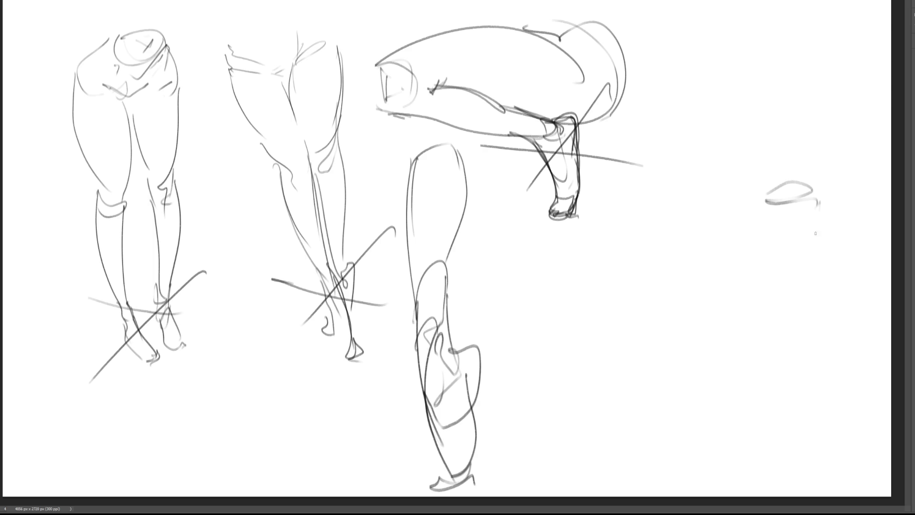
drag(767, 252, 818, 243)
drag(840, 246, 779, 235)
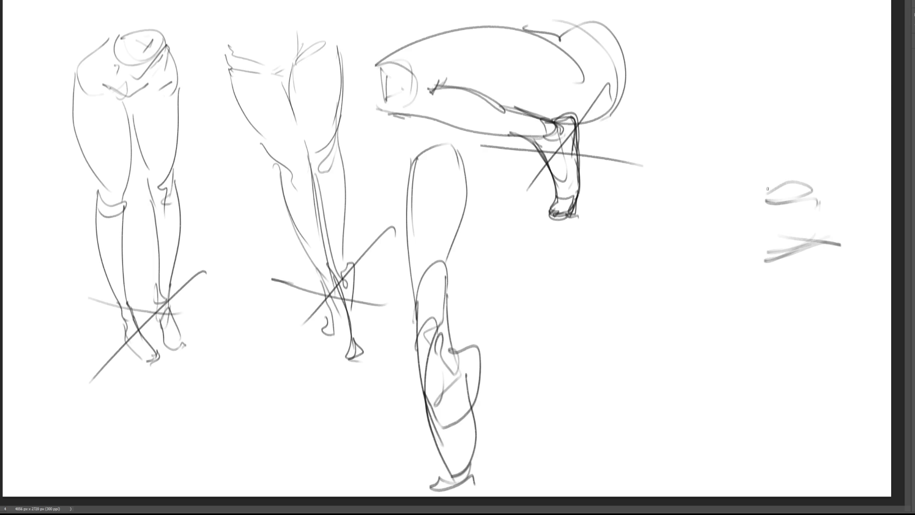
mouse_move(768, 189)
mouse_down()
mouse_move(514, 230)
mouse_move(530, 248)
mouse_move(679, 255)
mouse_move(812, 244)
mouse_up()
key(ctrl+z)
mouse_move(532, 229)
mouse_down()
mouse_move(534, 255)
mouse_move(810, 244)
mouse_move(516, 247)
mouse_up()
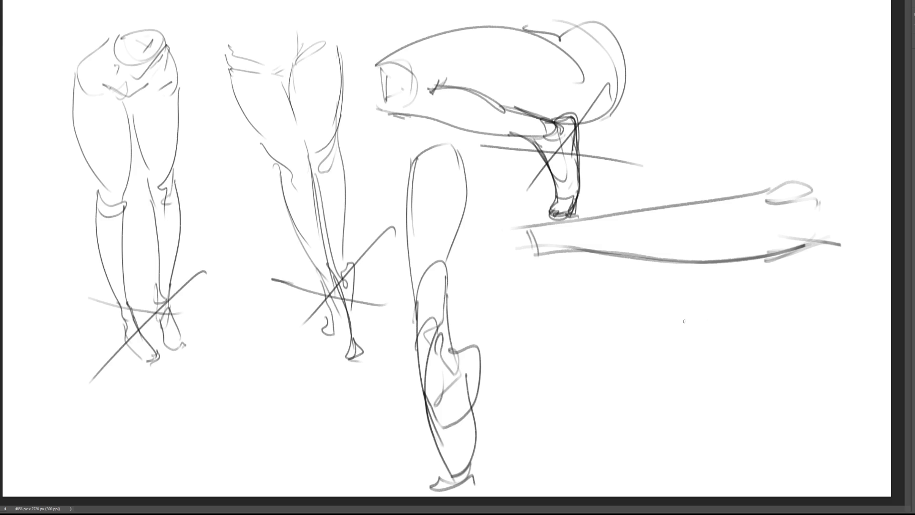
Step: Start a side-view foot outline below the leg, discarding a cup-shaped attempt
mouse_move(693, 296)
mouse_down()
mouse_move(710, 294)
mouse_move(695, 323)
mouse_move(720, 326)
mouse_move(708, 335)
mouse_up()
key(ctrl+z)
key(ctrl+z)
mouse_move(543, 306)
mouse_down()
mouse_move(550, 361)
mouse_move(582, 317)
mouse_move(560, 329)
mouse_move(586, 322)
mouse_move(650, 368)
mouse_up()
Step: Close the side-view foot with heel, sole, instep, curled toes and ankle
mouse_move(544, 313)
mouse_down()
mouse_move(547, 360)
mouse_move(569, 384)
mouse_move(663, 381)
mouse_up()
drag(602, 383, 666, 380)
mouse_move(623, 354)
mouse_down()
mouse_move(670, 376)
mouse_move(693, 373)
mouse_up()
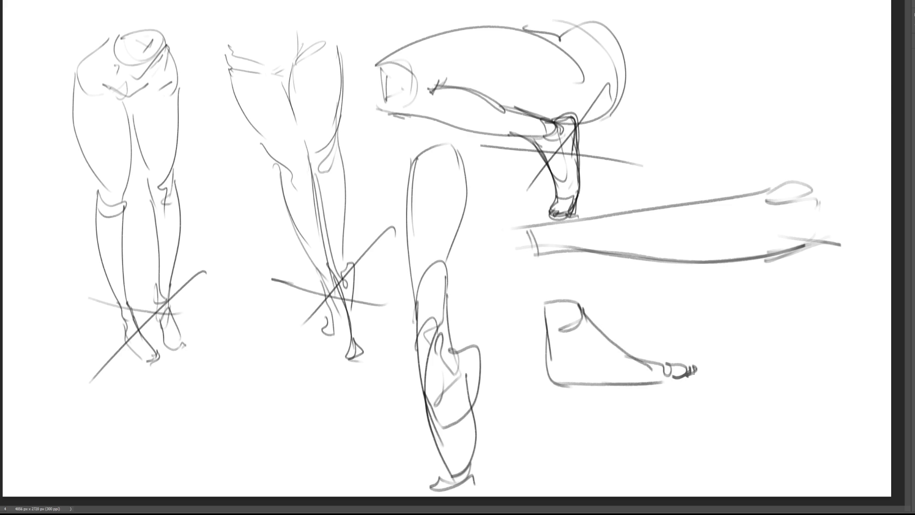
mouse_move(551, 306)
mouse_down()
mouse_move(571, 305)
mouse_move(560, 330)
mouse_up()
drag(577, 379, 661, 376)
mouse_move(654, 377)
mouse_down()
mouse_move(610, 380)
mouse_move(696, 370)
mouse_move(675, 376)
mouse_move(696, 370)
mouse_move(594, 328)
mouse_up()
Step: Redraw rounder toes, darken the top of the foot, and add heel and ankle detail lines
mouse_move(687, 361)
mouse_down()
mouse_move(700, 375)
mouse_move(671, 381)
mouse_move(697, 372)
mouse_move(699, 380)
mouse_up()
key(ctrl+z)
key(ctrl+z)
key(ctrl+z)
drag(690, 377, 687, 376)
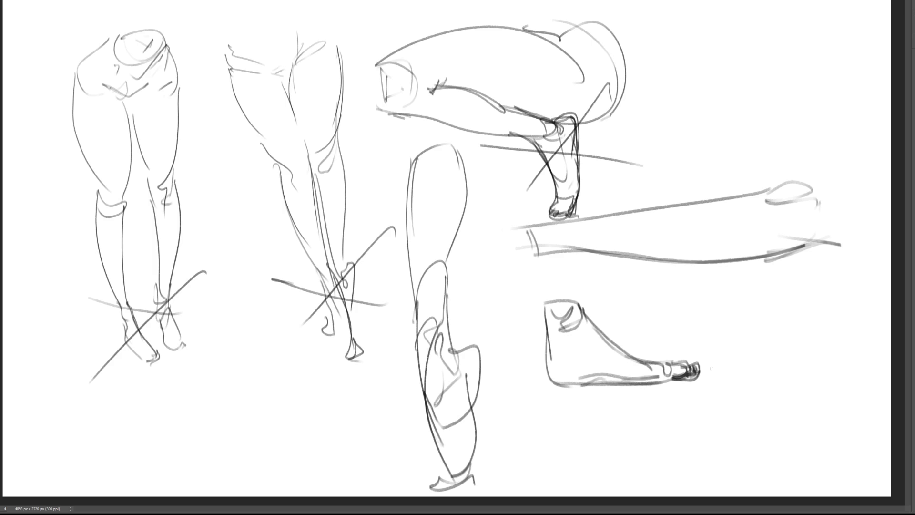
drag(600, 333, 658, 363)
drag(584, 318, 657, 360)
drag(547, 306, 567, 344)
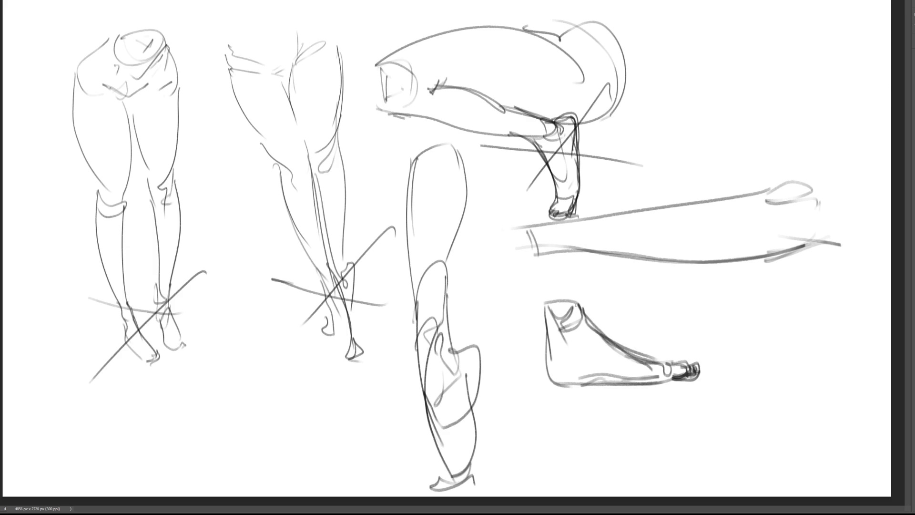
drag(576, 297, 573, 339)
drag(547, 307, 549, 365)
mouse_move(544, 328)
mouse_down()
mouse_move(552, 385)
mouse_move(637, 389)
mouse_move(541, 272)
mouse_move(571, 281)
mouse_move(576, 304)
mouse_up()
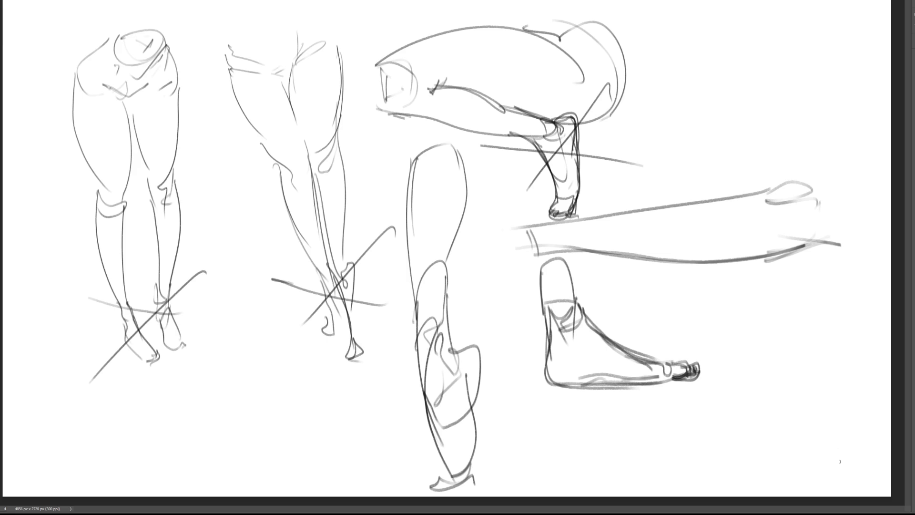
Step: Sketch a looped toe study right of the foot and extend the leg line to the right edge
drag(784, 355, 787, 328)
mouse_move(812, 275)
mouse_down()
mouse_move(834, 268)
mouse_move(822, 298)
mouse_move(829, 281)
mouse_move(813, 282)
mouse_move(829, 298)
mouse_move(810, 319)
mouse_move(781, 298)
mouse_move(794, 331)
mouse_up()
key(ctrl+z)
mouse_move(835, 292)
mouse_down()
mouse_move(755, 318)
mouse_move(688, 305)
mouse_move(698, 278)
mouse_move(802, 268)
mouse_move(681, 285)
mouse_move(715, 304)
mouse_move(682, 307)
mouse_move(733, 309)
mouse_move(668, 291)
mouse_move(671, 304)
mouse_move(655, 310)
mouse_move(688, 316)
mouse_move(675, 316)
mouse_move(683, 323)
mouse_up()
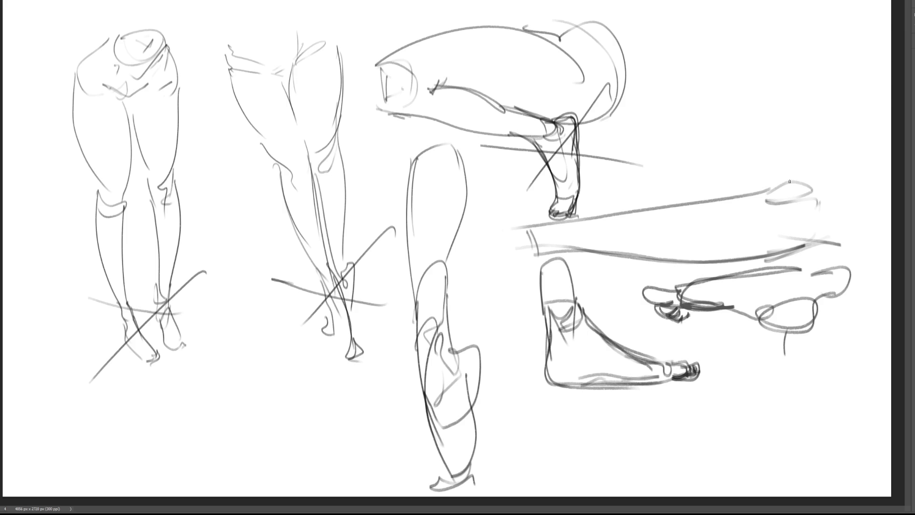
mouse_move(787, 183)
mouse_down()
mouse_move(824, 182)
mouse_move(824, 195)
mouse_up()
mouse_move(829, 183)
mouse_down()
mouse_move(805, 199)
mouse_move(836, 191)
mouse_up()
drag(828, 180, 889, 182)
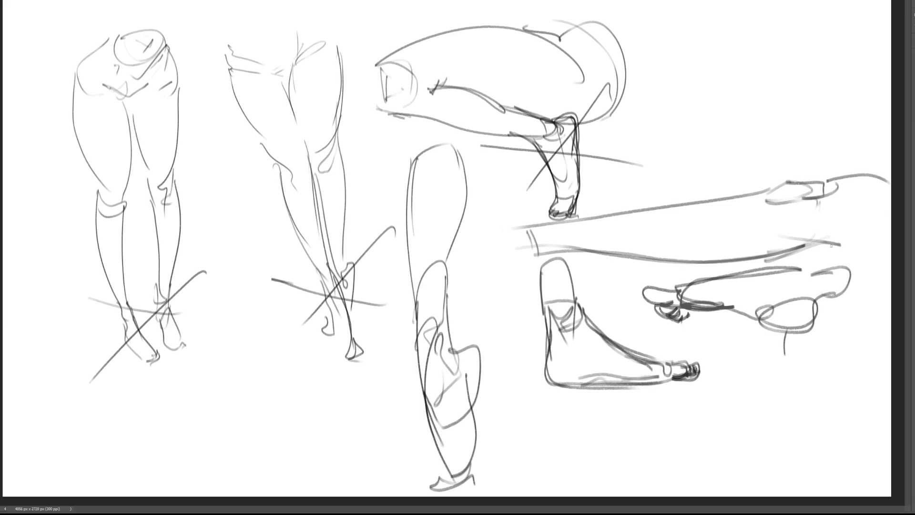
drag(830, 246, 891, 248)
Step: Draw three measuring lines with division ticks below the foot to gauge its length
drag(544, 401, 543, 439)
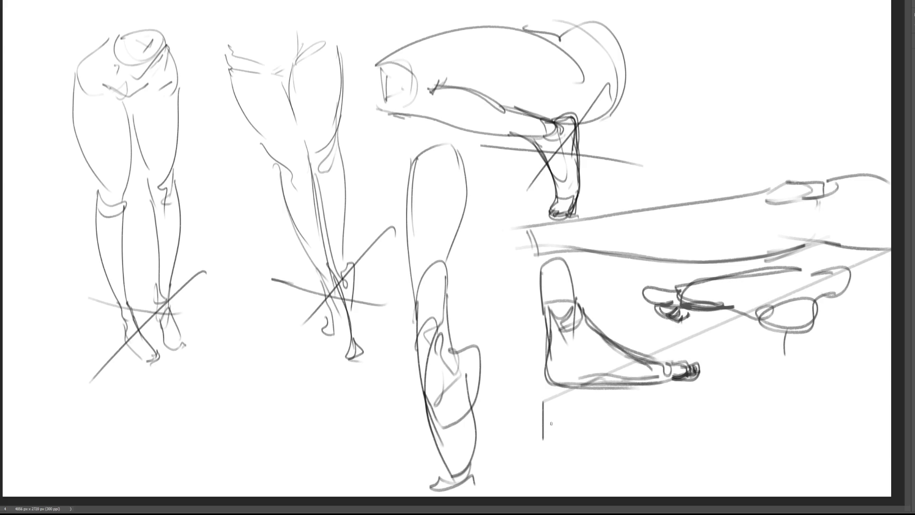
key(ctrl+z)
mouse_move(547, 400)
mouse_down()
mouse_move(548, 441)
mouse_move(731, 417)
mouse_move(851, 417)
mouse_up()
mouse_move(831, 365)
mouse_down()
mouse_move(830, 445)
mouse_move(800, 188)
mouse_up()
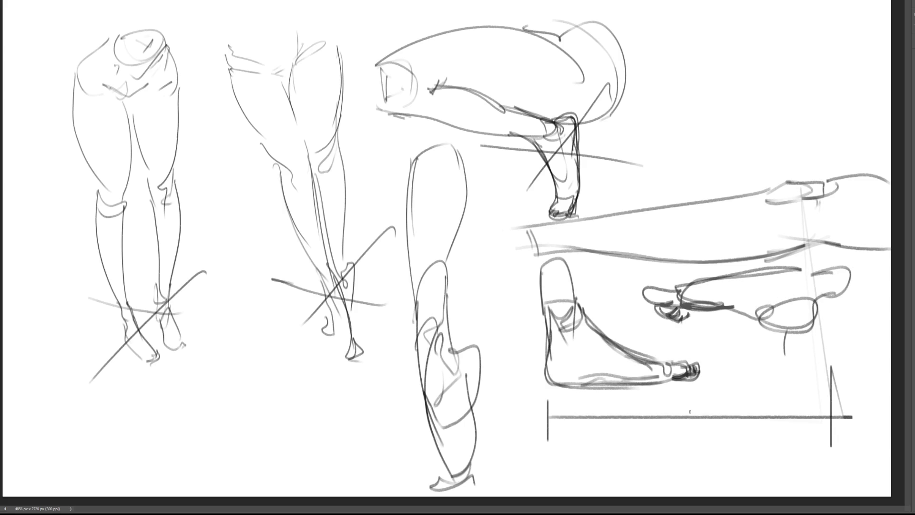
mouse_move(700, 415)
mouse_down()
mouse_move(684, 445)
mouse_move(681, 434)
mouse_up()
drag(633, 405, 635, 432)
drag(740, 404, 740, 430)
drag(549, 451, 549, 475)
mouse_move(549, 463)
mouse_down()
mouse_move(740, 457)
mouse_move(740, 479)
mouse_up()
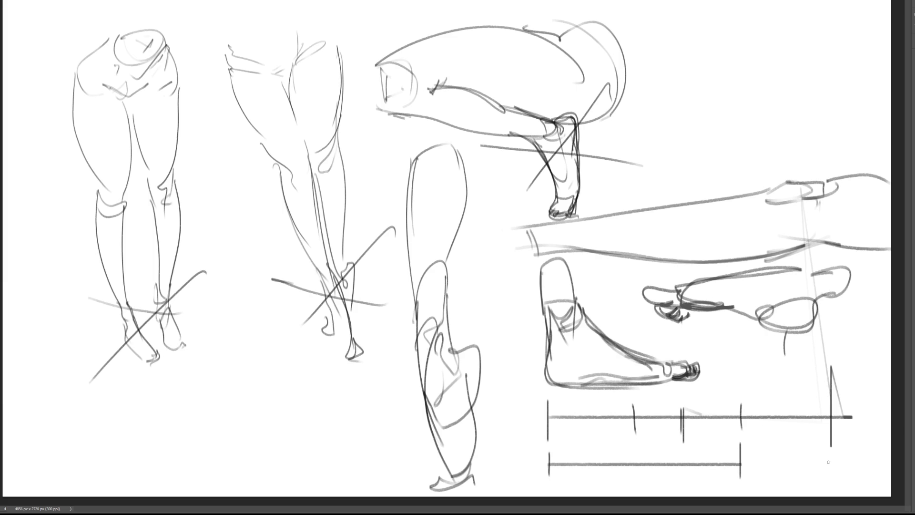
mouse_move(830, 454)
mouse_down()
mouse_move(832, 489)
mouse_move(813, 478)
mouse_move(647, 478)
mouse_move(646, 495)
mouse_up()
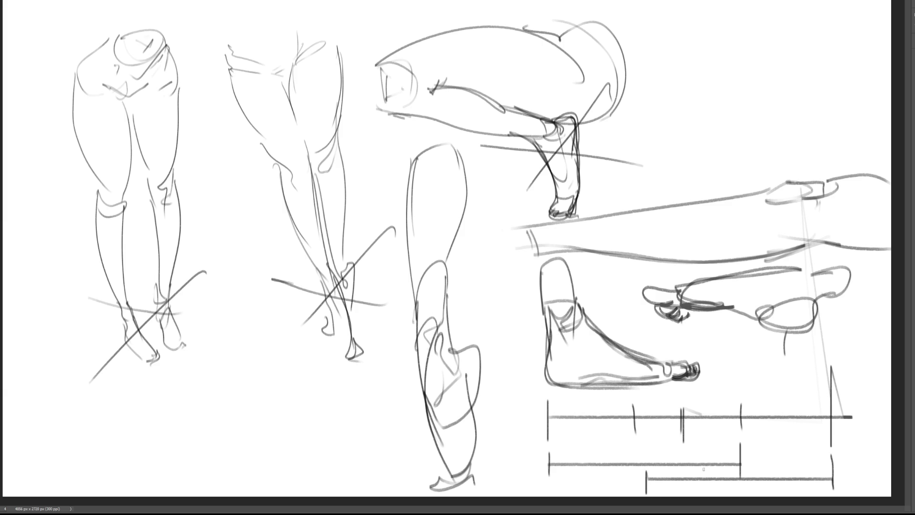
Step: Redraw the top of the foot to the toes and outline the heel and ankle
mouse_move(584, 310)
mouse_down()
mouse_move(692, 363)
mouse_move(700, 379)
mouse_move(725, 374)
mouse_move(546, 383)
mouse_up()
drag(576, 246, 581, 320)
drag(548, 255, 542, 325)
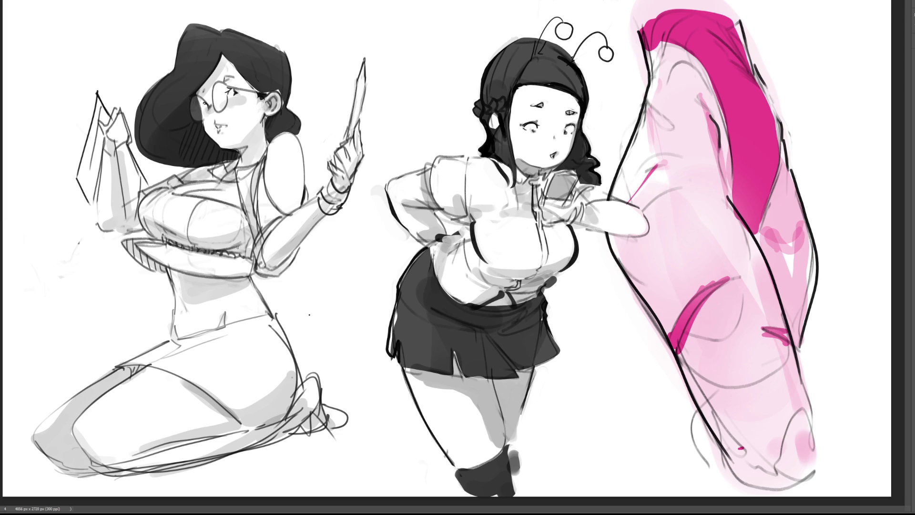
Step: Draw a T mark, copy it, and rotate and position the copy under the kneeling figure's feet
mouse_move(39, 141)
mouse_down()
mouse_move(69, 142)
mouse_move(53, 238)
mouse_move(76, 240)
mouse_up()
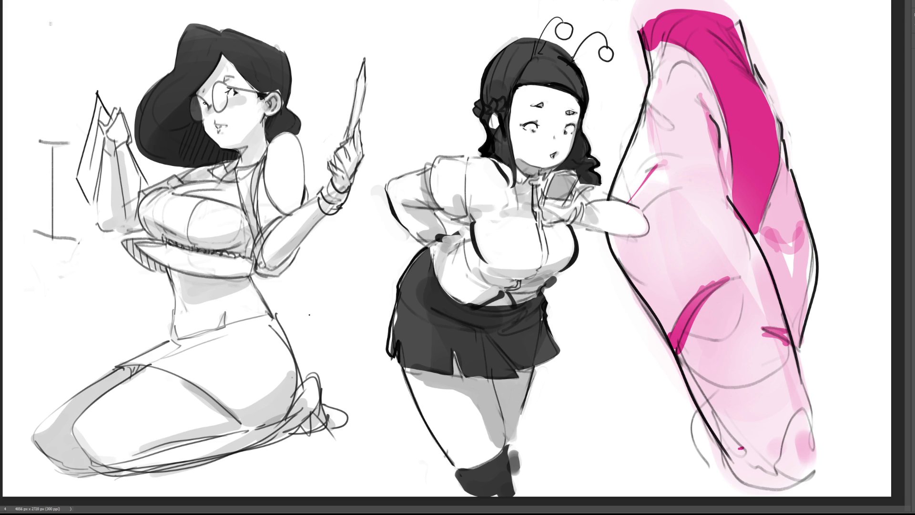
mouse_move(37, 108)
mouse_down()
mouse_move(31, 137)
mouse_move(50, 256)
mouse_move(81, 221)
mouse_move(81, 172)
mouse_move(67, 110)
mouse_move(37, 107)
mouse_up()
drag(58, 146, 363, 338)
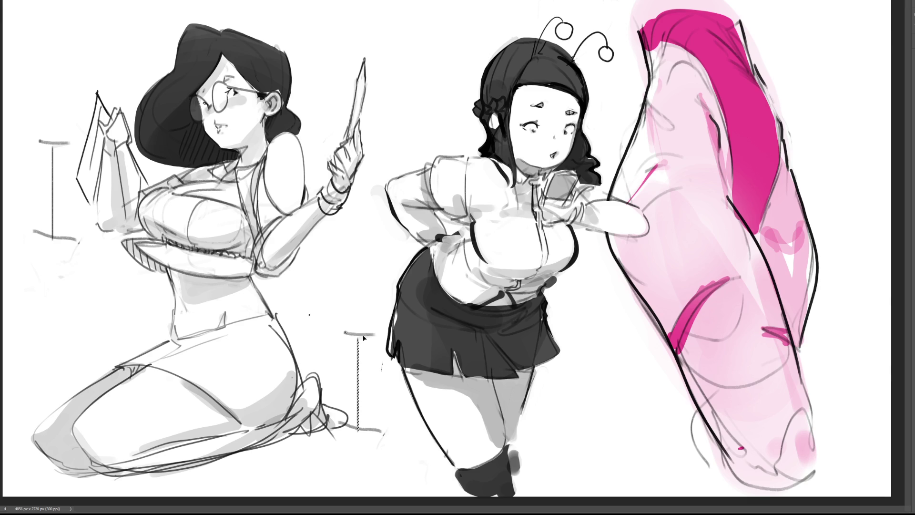
key(ctrl+t)
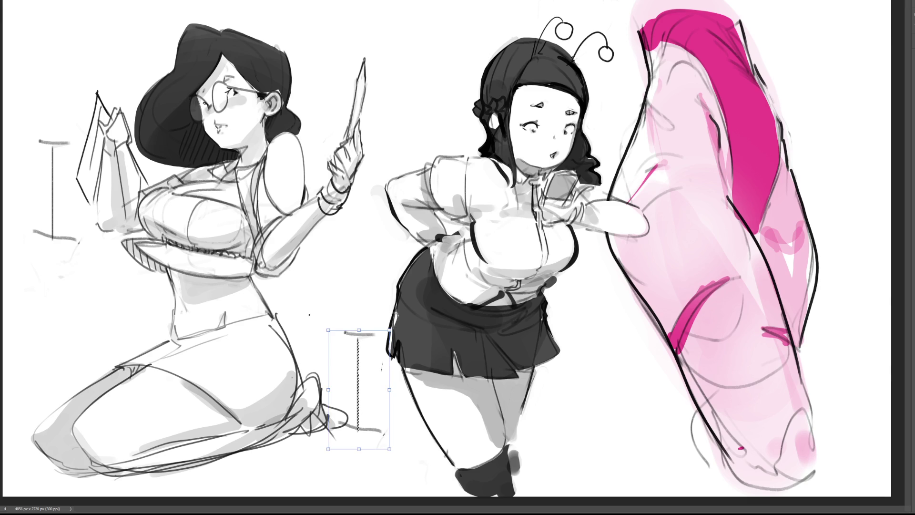
mouse_move(393, 315)
mouse_down()
mouse_move(347, 308)
mouse_move(318, 323)
mouse_up()
mouse_move(326, 377)
mouse_down()
mouse_move(331, 396)
mouse_move(297, 440)
mouse_up()
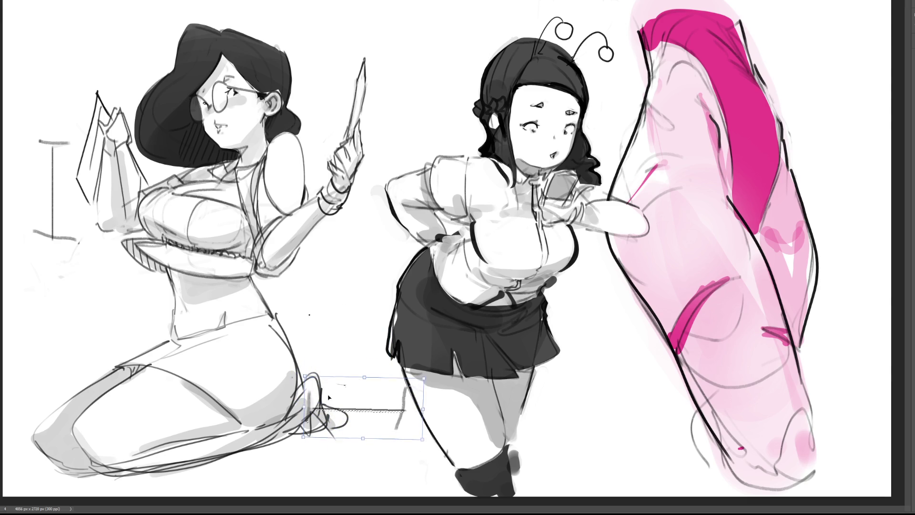
drag(328, 396, 327, 386)
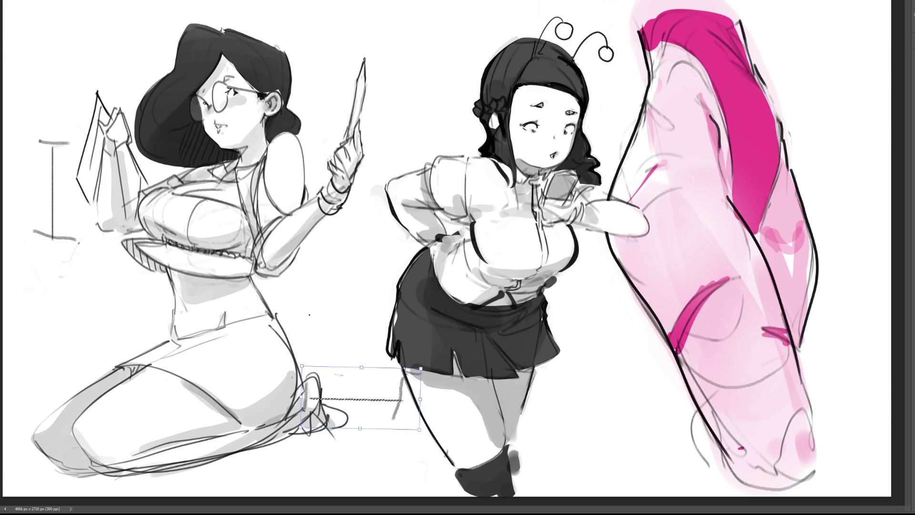
key(Return)
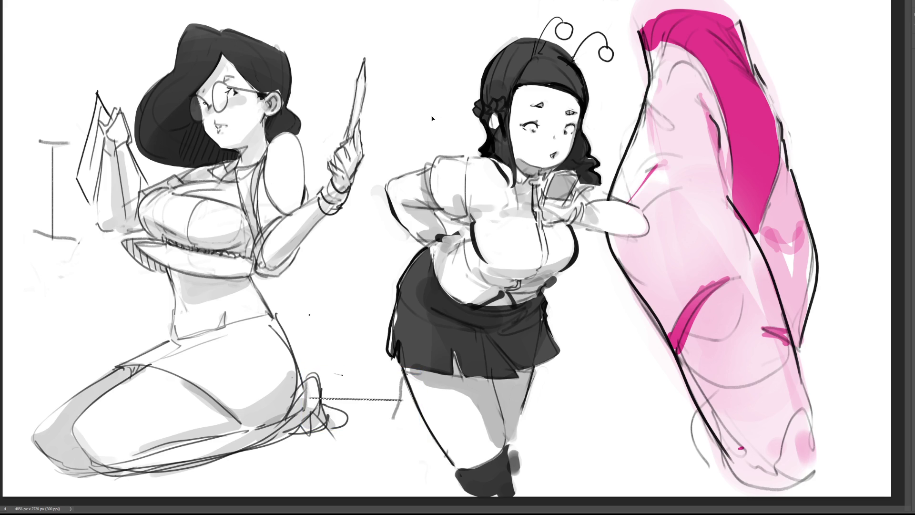
key(ctrl+d)
Step: Sketch rough lines and a rounded loop around the kneeling figure's foot
mouse_move(268, 427)
mouse_down()
mouse_move(299, 400)
mouse_move(317, 398)
mouse_up()
mouse_move(279, 445)
mouse_down()
mouse_move(320, 433)
mouse_move(336, 403)
mouse_move(340, 437)
mouse_move(289, 440)
mouse_up()
drag(369, 431, 340, 407)
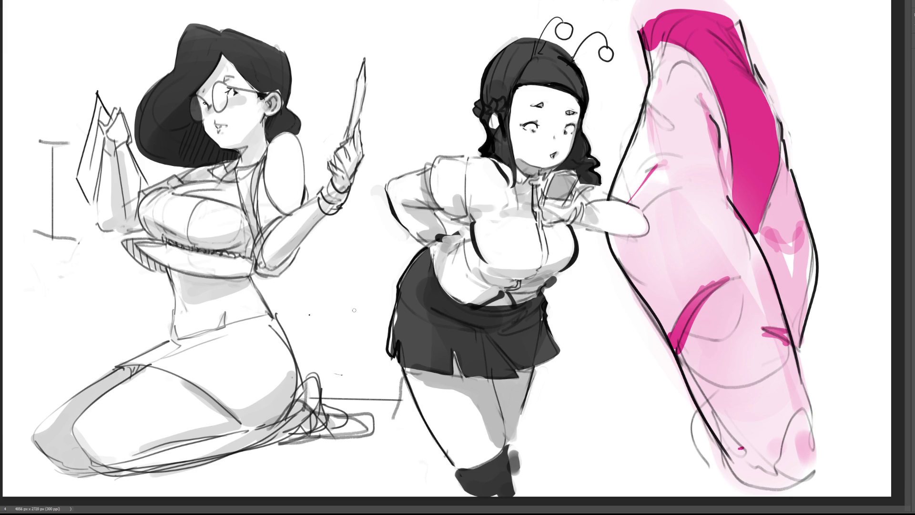
Step: Erase the foot scribbles and ground line, then paint a solid dark shoe at the ankle
key(e)
mouse_move(307, 381)
mouse_down()
mouse_move(316, 370)
mouse_move(390, 410)
mouse_move(380, 377)
mouse_up()
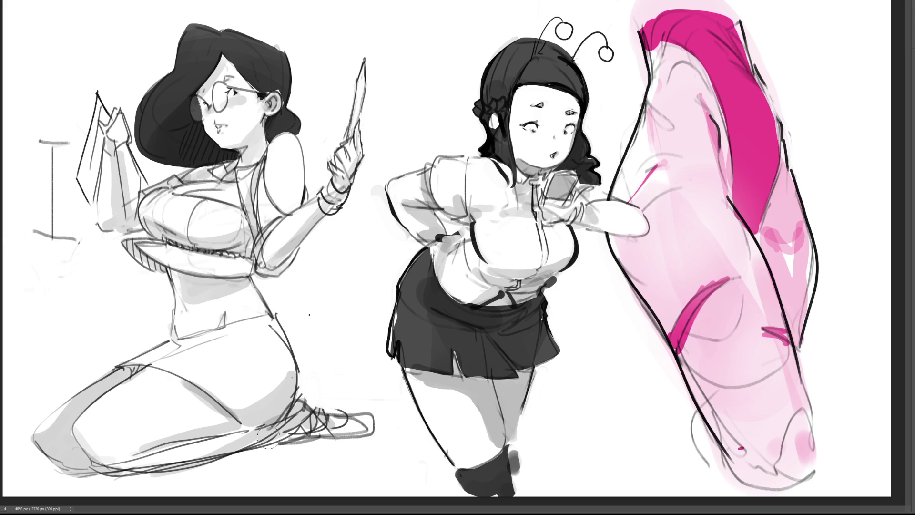
mouse_move(267, 431)
mouse_down()
mouse_move(272, 418)
mouse_move(360, 421)
mouse_up()
mouse_move(293, 432)
mouse_down()
mouse_move(328, 405)
mouse_move(305, 400)
mouse_move(362, 429)
mouse_up()
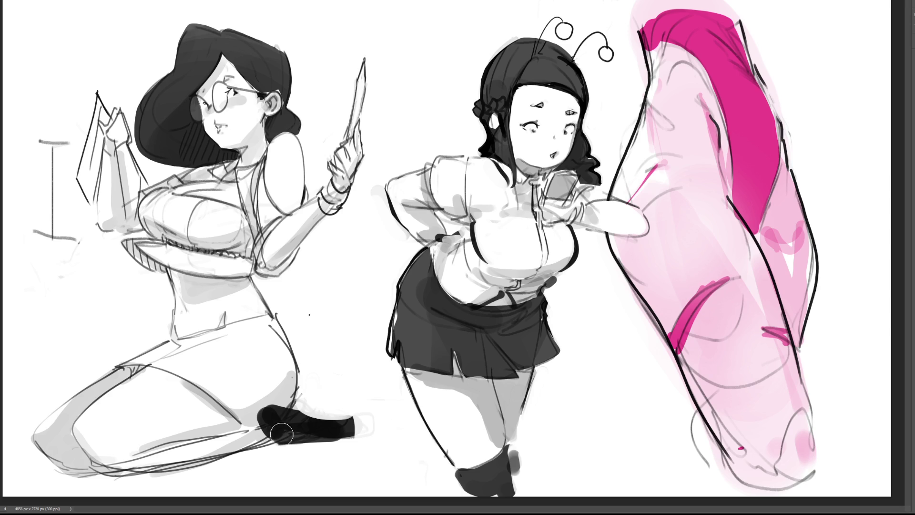
Step: Darken both ends of the boot and paint a thin, light grey shadow under the lower leg
mouse_move(286, 429)
mouse_down()
mouse_move(267, 416)
mouse_move(311, 412)
mouse_move(324, 439)
mouse_up()
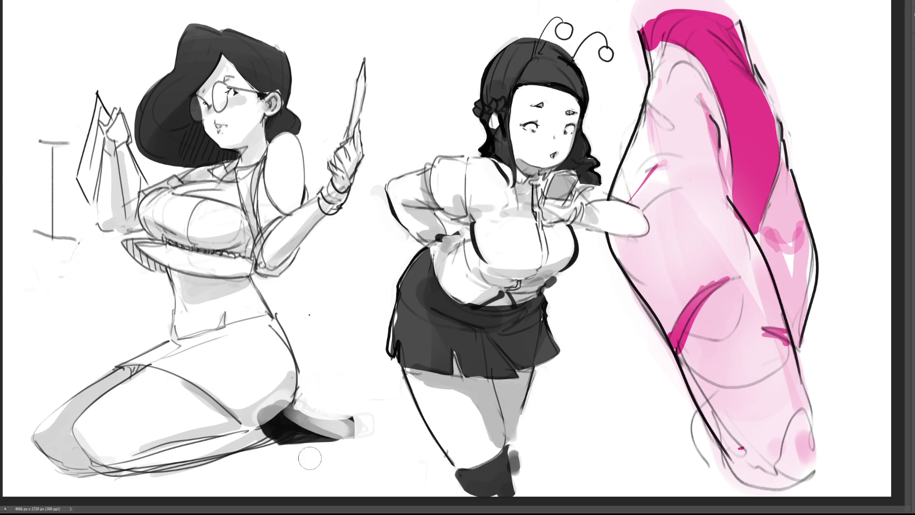
drag(259, 441, 265, 444)
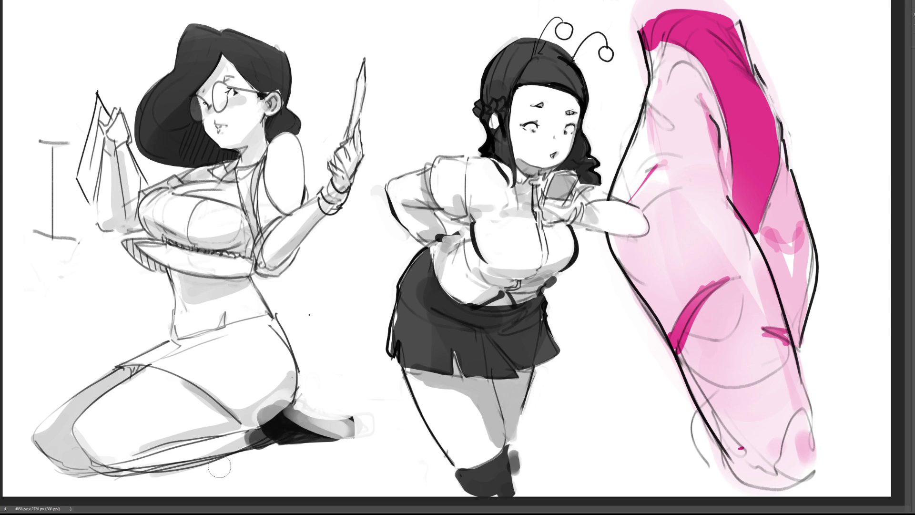
drag(102, 484, 286, 433)
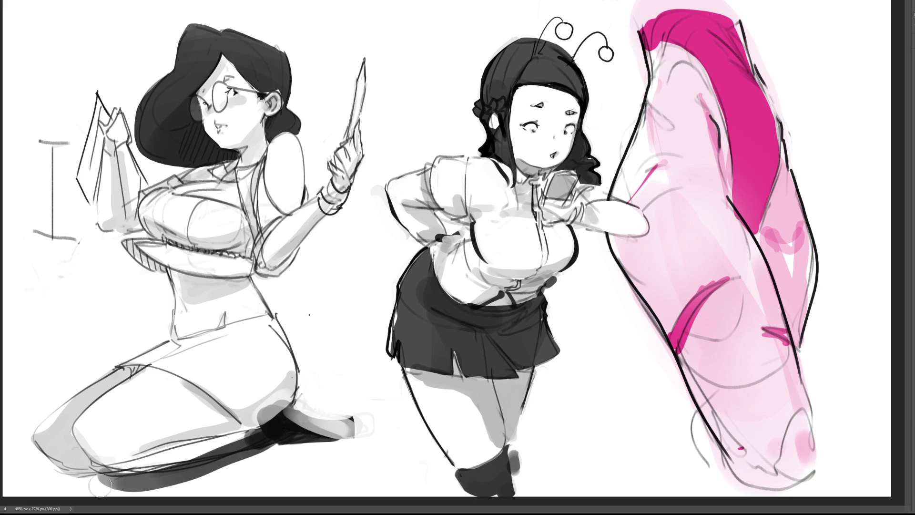
drag(100, 485, 285, 434)
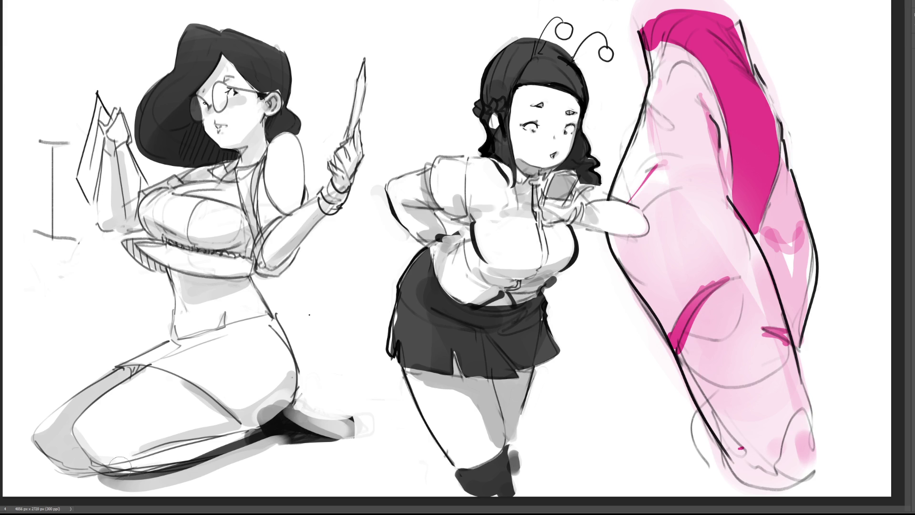
Step: Lighten the shin, shade the thigh dark grey, darken the shoe, and shade beneath the figure
mouse_move(173, 457)
mouse_down()
mouse_move(253, 438)
mouse_move(267, 424)
mouse_up()
drag(103, 455, 128, 472)
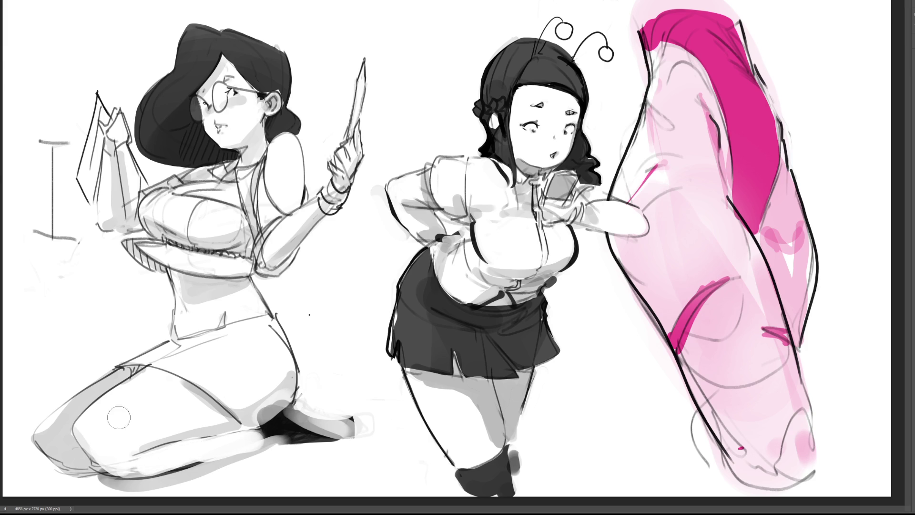
mouse_move(106, 403)
mouse_down()
mouse_move(83, 435)
mouse_move(105, 410)
mouse_move(91, 429)
mouse_move(97, 414)
mouse_move(90, 429)
mouse_move(112, 459)
mouse_move(90, 439)
mouse_move(132, 466)
mouse_move(232, 443)
mouse_move(168, 460)
mouse_move(196, 445)
mouse_up()
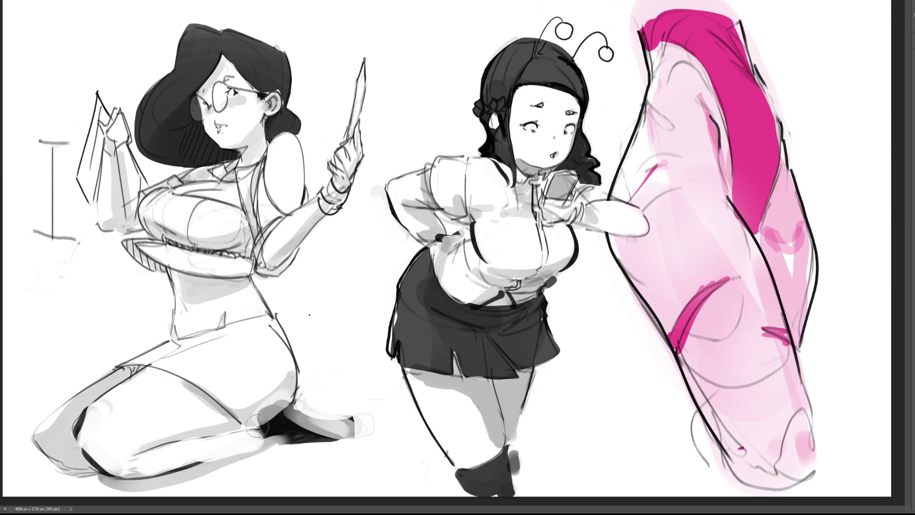
mouse_move(285, 420)
mouse_down()
mouse_move(272, 424)
mouse_move(293, 417)
mouse_move(266, 432)
mouse_up()
mouse_move(201, 461)
mouse_down()
mouse_move(298, 421)
mouse_move(279, 425)
mouse_move(265, 412)
mouse_move(272, 419)
mouse_move(259, 427)
mouse_move(289, 419)
mouse_move(138, 466)
mouse_move(174, 467)
mouse_move(285, 431)
mouse_up()
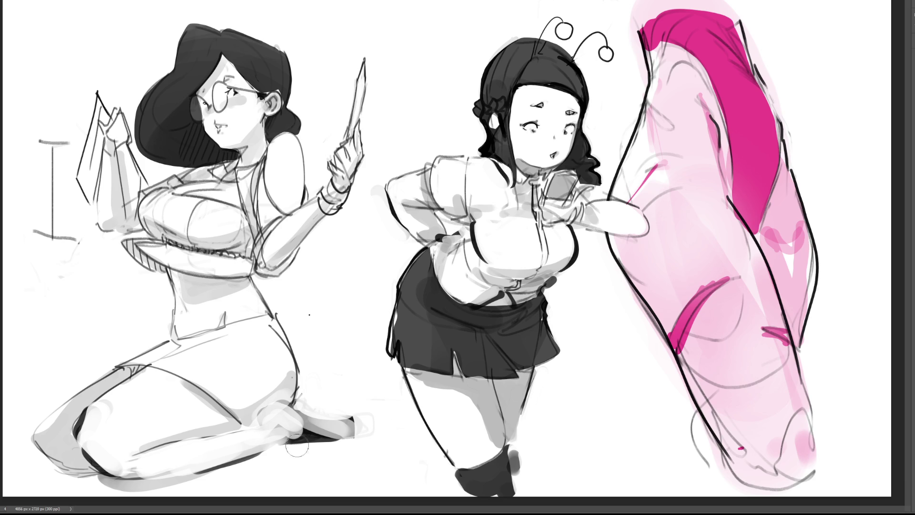
mouse_move(181, 483)
mouse_down()
mouse_move(271, 448)
mouse_move(281, 414)
mouse_move(305, 445)
mouse_move(281, 438)
mouse_move(283, 429)
mouse_move(319, 412)
mouse_move(317, 426)
mouse_move(298, 421)
mouse_move(272, 431)
mouse_move(321, 424)
mouse_move(318, 400)
mouse_move(329, 415)
mouse_move(358, 419)
mouse_move(200, 484)
mouse_move(240, 472)
mouse_up()
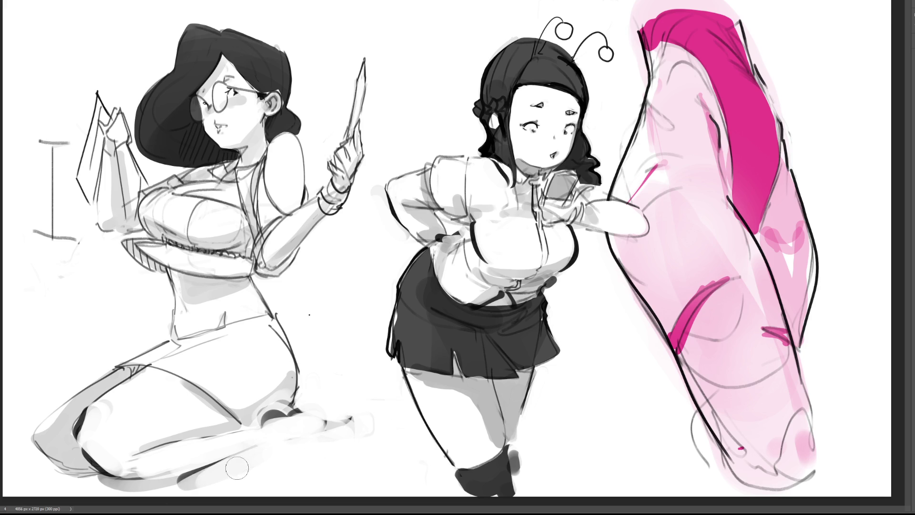
Step: Shade under the foot and heel, refine the foot loop, and stroke a thick dark thigh-and-knee contour
drag(186, 478, 318, 434)
mouse_move(262, 429)
mouse_down()
mouse_move(309, 414)
mouse_move(229, 444)
mouse_up()
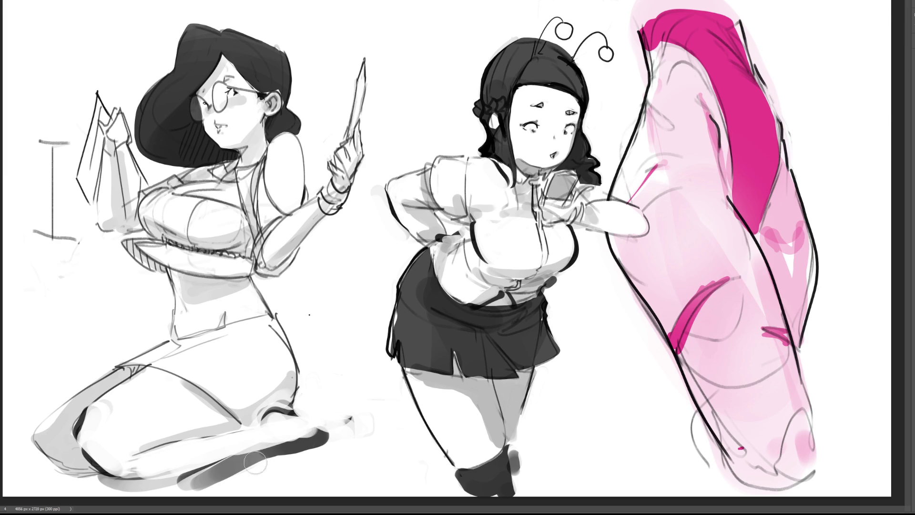
mouse_move(196, 488)
mouse_down()
mouse_move(322, 443)
mouse_move(292, 449)
mouse_up()
mouse_move(314, 414)
mouse_down()
mouse_move(307, 403)
mouse_move(327, 405)
mouse_move(339, 397)
mouse_move(333, 387)
mouse_move(307, 409)
mouse_move(316, 403)
mouse_move(321, 432)
mouse_move(259, 425)
mouse_move(286, 419)
mouse_move(277, 418)
mouse_move(245, 434)
mouse_move(262, 426)
mouse_move(245, 436)
mouse_move(296, 441)
mouse_move(267, 455)
mouse_move(305, 446)
mouse_move(295, 445)
mouse_up()
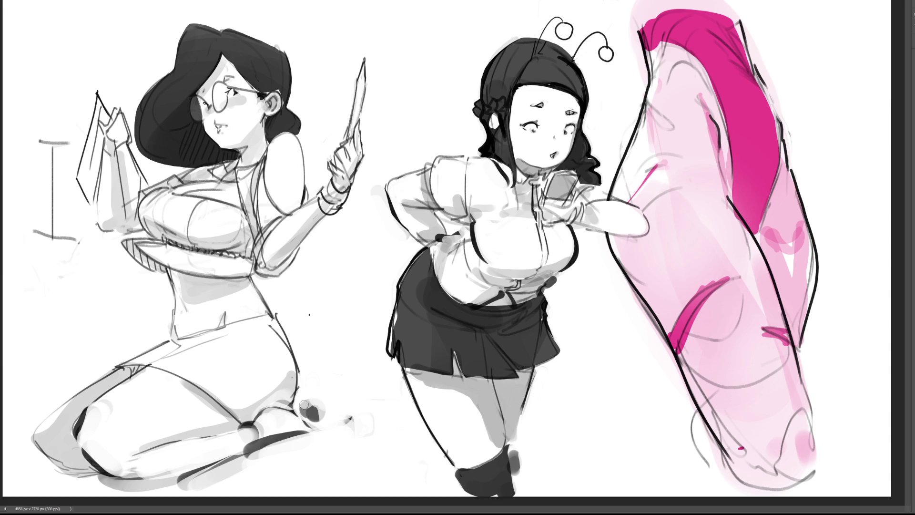
mouse_move(299, 413)
mouse_down()
mouse_move(324, 413)
mouse_move(317, 420)
mouse_up()
mouse_move(321, 415)
mouse_down()
mouse_move(324, 423)
mouse_move(301, 423)
mouse_move(317, 403)
mouse_up()
mouse_move(116, 366)
mouse_down()
mouse_move(46, 421)
mouse_move(50, 463)
mouse_move(59, 465)
mouse_up()
mouse_move(38, 416)
mouse_down()
mouse_move(38, 440)
mouse_move(52, 462)
mouse_move(34, 443)
mouse_move(46, 410)
mouse_move(74, 386)
mouse_move(57, 405)
mouse_up()
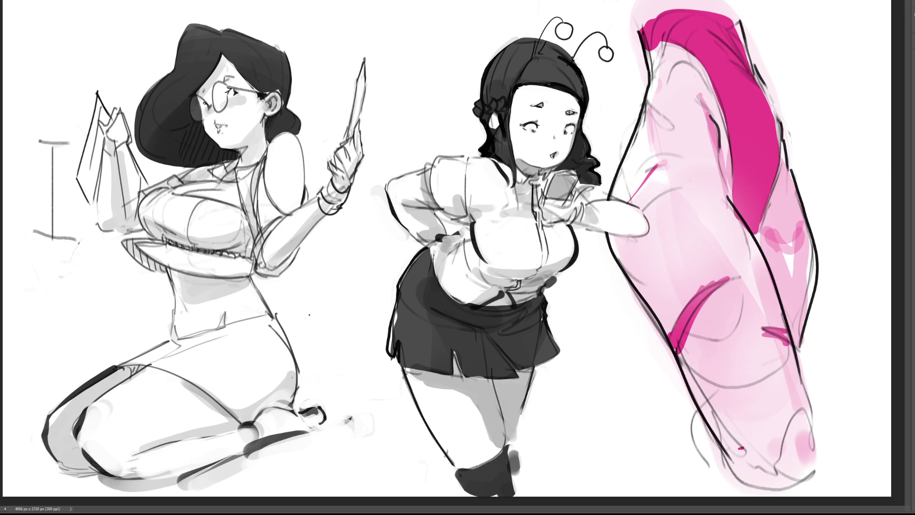
Step: Fill the wedge between the thigh lines dark and lighten sketch lines on the raised hand
drag(124, 369, 141, 367)
mouse_move(118, 113)
mouse_down()
mouse_move(115, 137)
mouse_move(128, 132)
mouse_move(133, 149)
mouse_move(124, 130)
mouse_move(115, 148)
mouse_up()
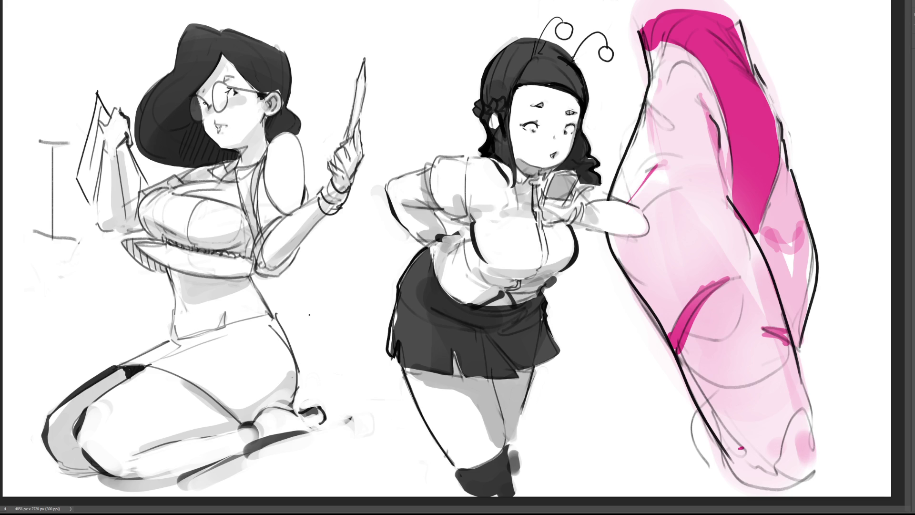
Step: Draw a thin dark pencil angled down-left from her mouth, thickened near her lips
drag(222, 127, 135, 160)
drag(222, 125, 152, 153)
drag(212, 129, 154, 155)
mouse_move(150, 157)
mouse_down()
mouse_move(215, 132)
mouse_move(137, 161)
mouse_move(204, 131)
mouse_up()
click(222, 127)
shift+click(142, 159)
mouse_move(137, 162)
mouse_down()
mouse_move(154, 157)
mouse_move(136, 164)
mouse_up()
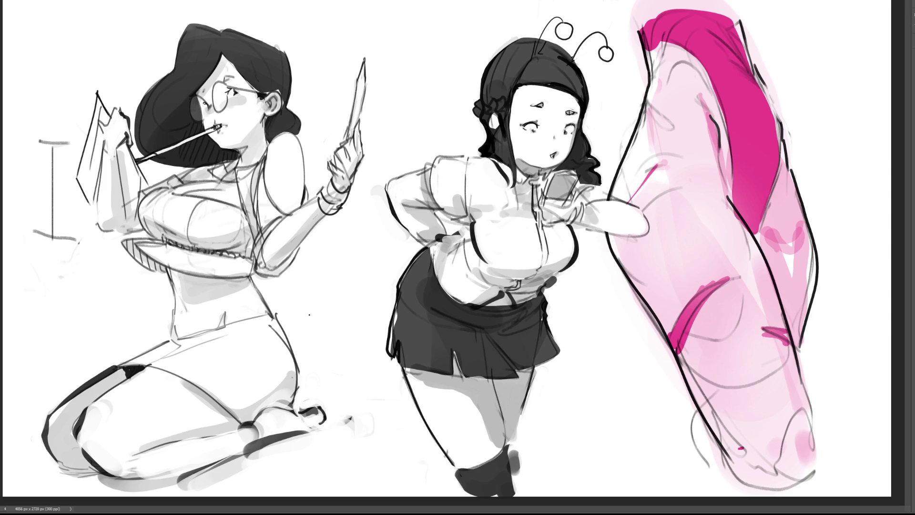
Step: Fill the lasso-selected shorts of the kneeling figure with dark grey, replacing a black attempt
mouse_move(115, 368)
mouse_down()
mouse_move(177, 380)
mouse_move(250, 428)
mouse_move(274, 408)
mouse_move(293, 410)
mouse_move(291, 345)
mouse_move(272, 316)
mouse_move(168, 342)
mouse_move(105, 371)
mouse_up()
key(b)
drag(324, 386, 267, 377)
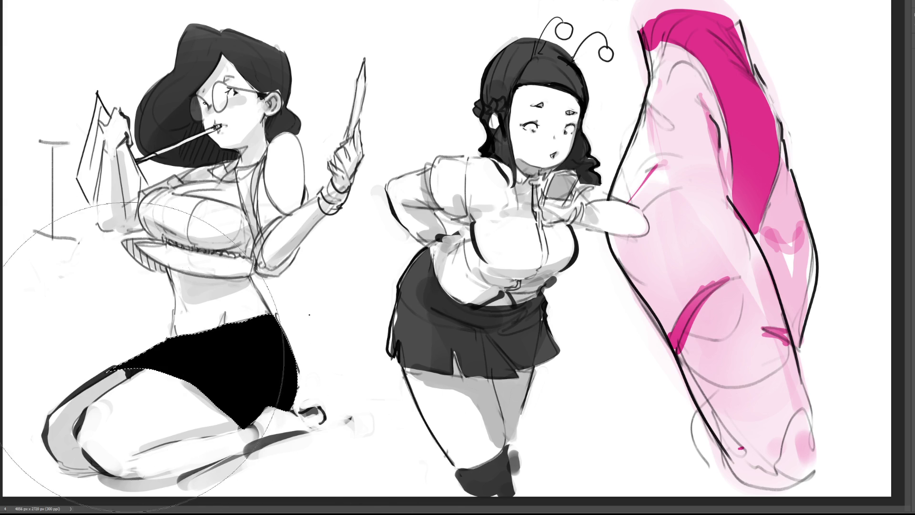
key(ctrl+z)
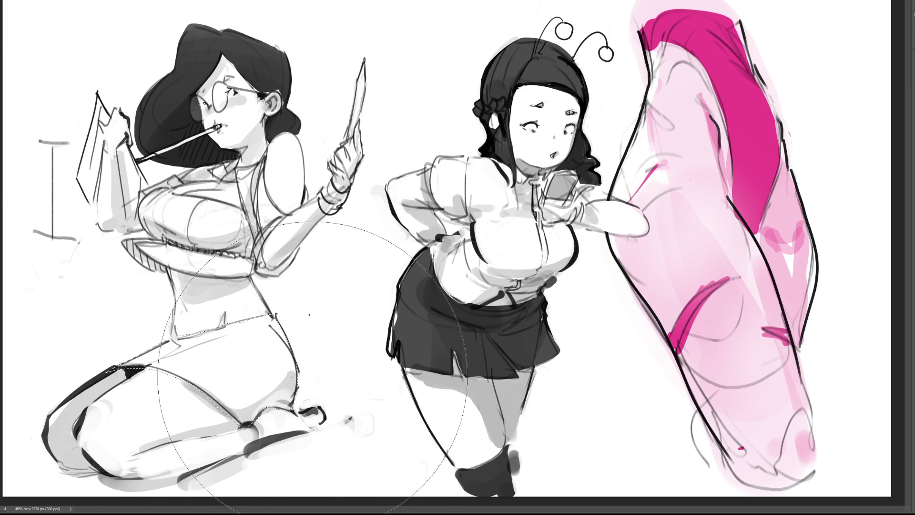
drag(313, 376, 247, 362)
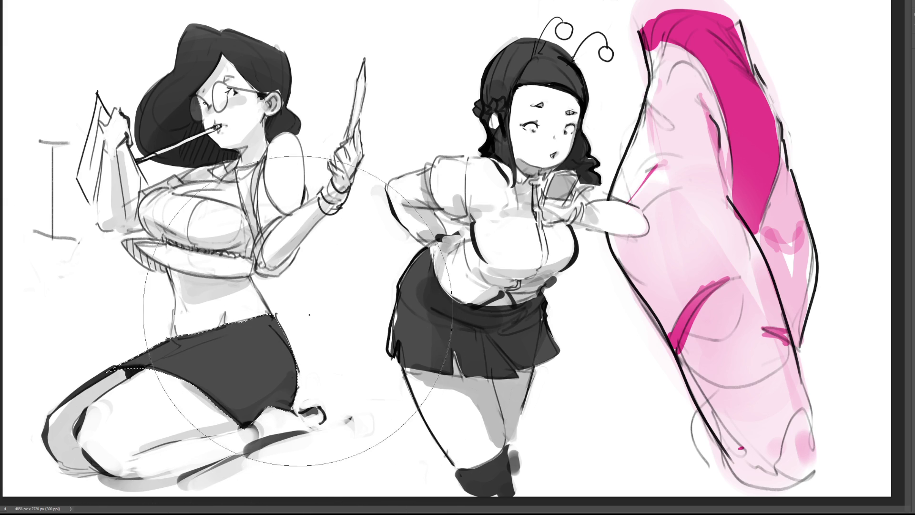
key(ctrl+d)
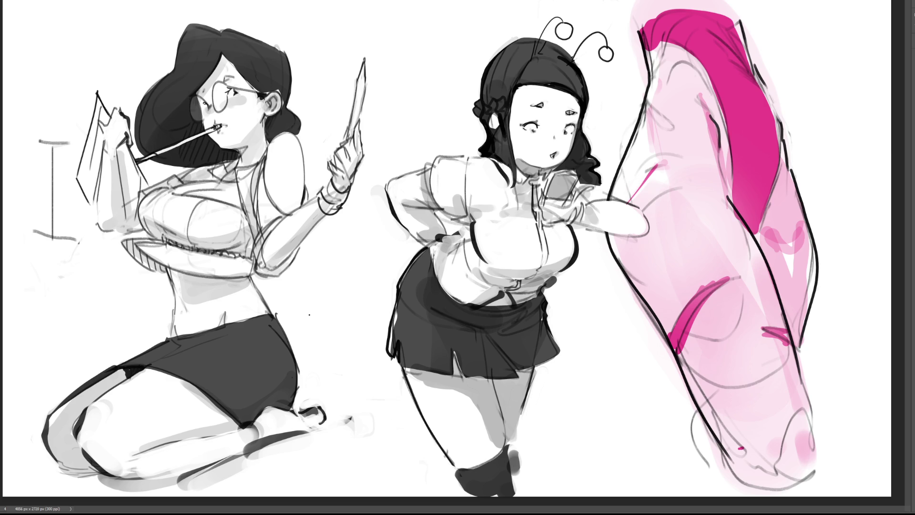
Step: Add a collar line at the neck and a dark grey vest, then shrink the brush
mouse_move(267, 154)
mouse_down()
mouse_move(262, 164)
mouse_move(233, 168)
mouse_move(256, 275)
mouse_move(288, 276)
mouse_move(302, 246)
mouse_move(272, 267)
mouse_move(266, 251)
mouse_move(289, 217)
mouse_move(268, 157)
mouse_up()
mouse_move(140, 211)
mouse_down()
mouse_move(134, 236)
mouse_move(120, 239)
mouse_move(146, 234)
mouse_move(141, 217)
mouse_move(154, 195)
mouse_move(190, 187)
mouse_up()
key(b)
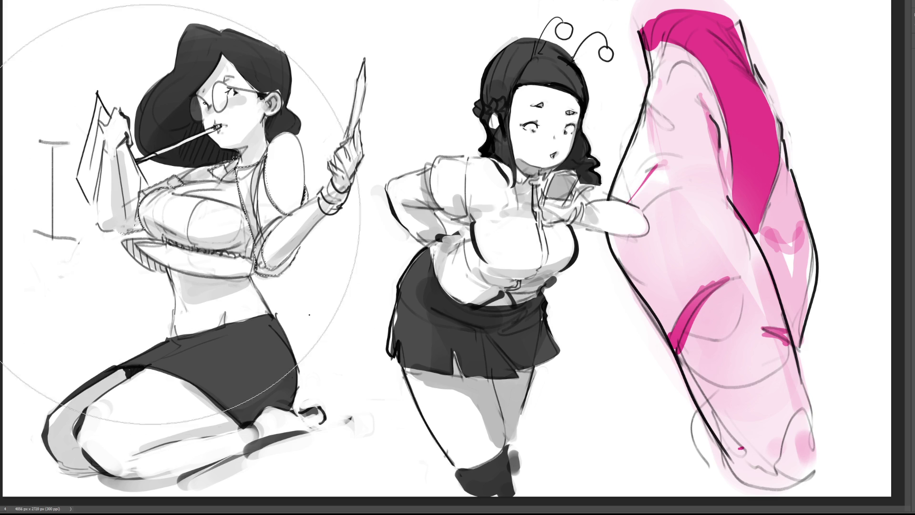
drag(179, 193, 429, 255)
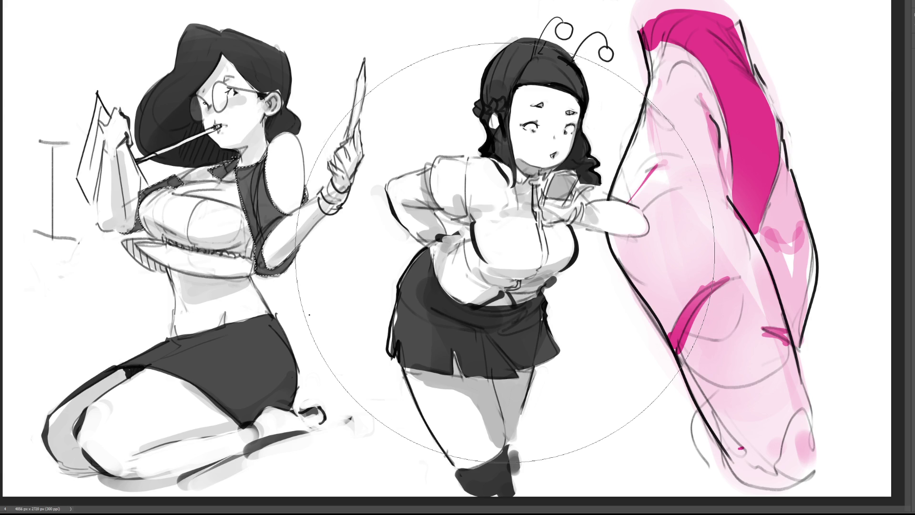
key(ctrl+d)
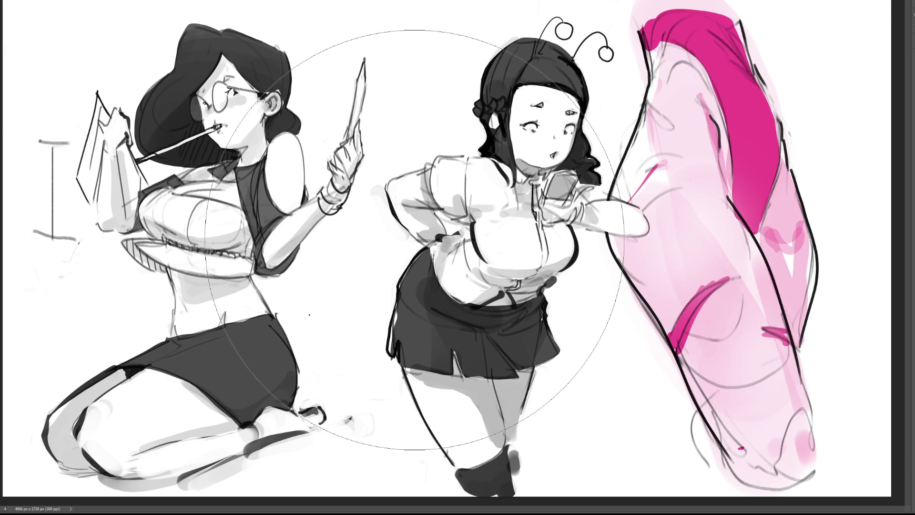
key(bracketleft)
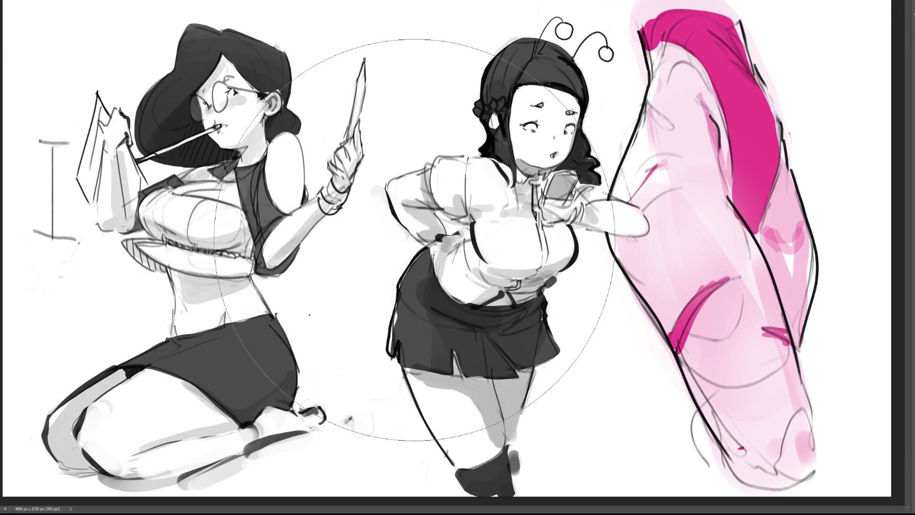
key(bracketleft)
key(bracketleft)
key(bracketleft)
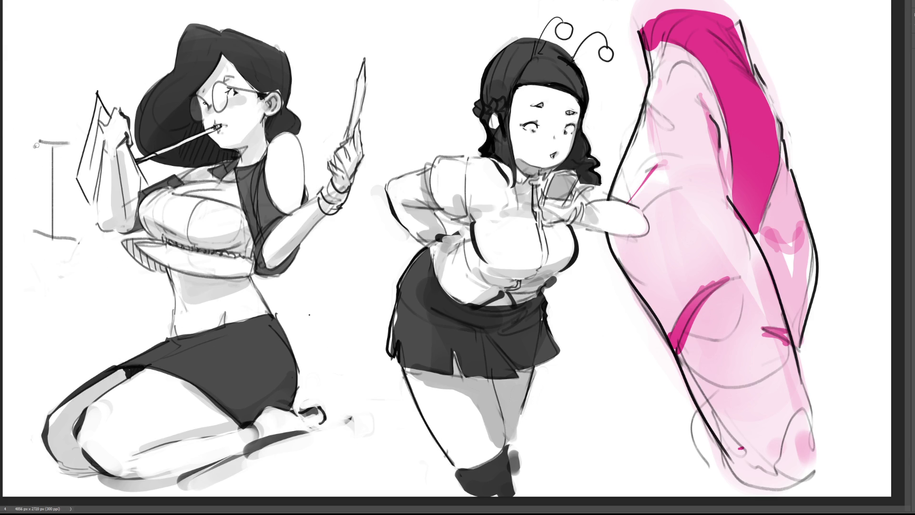
Step: Sketch a small rolled scroll outline with a bottom spiral beside the far-left I mark
mouse_move(35, 146)
mouse_down()
mouse_move(40, 153)
mouse_move(29, 146)
mouse_move(15, 157)
mouse_move(26, 213)
mouse_up()
key(ctrl+z)
key(ctrl+z)
drag(18, 164, 41, 221)
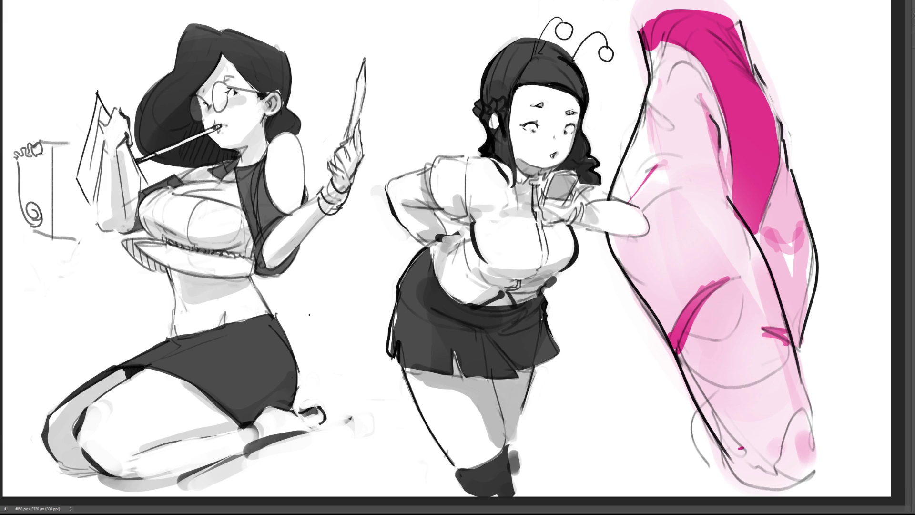
drag(41, 151, 45, 221)
key(ctrl+z)
drag(42, 150, 44, 224)
mouse_move(19, 193)
mouse_down()
mouse_move(29, 168)
mouse_move(40, 191)
mouse_move(38, 157)
mouse_up()
mouse_move(38, 204)
mouse_down()
mouse_move(43, 217)
mouse_move(25, 217)
mouse_move(40, 221)
mouse_move(42, 203)
mouse_move(48, 214)
mouse_move(43, 150)
mouse_up()
drag(20, 180, 19, 160)
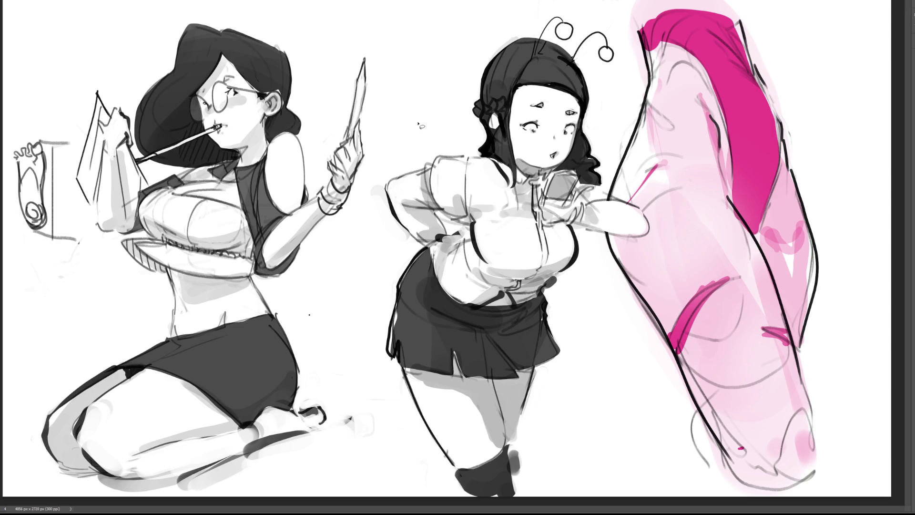
Step: Move the lasso-selected raised hand and pencil slightly down-left with Free Transform
mouse_move(418, 121)
mouse_down()
mouse_move(378, 1)
mouse_move(312, 200)
mouse_move(381, 242)
mouse_up()
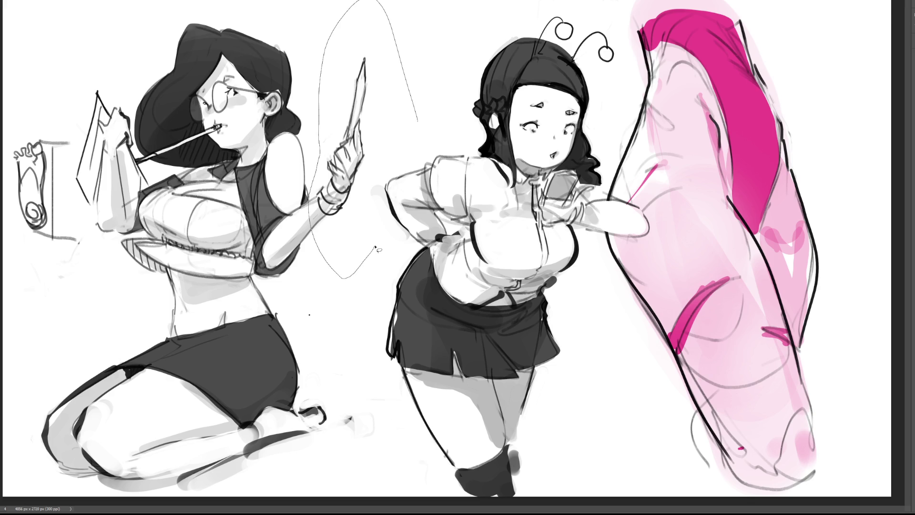
drag(426, 167, 384, 261)
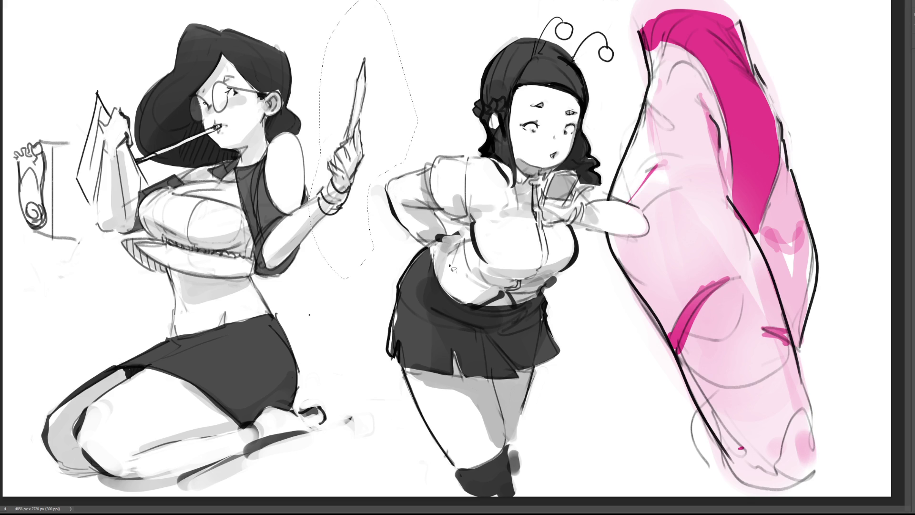
key(ctrl+t)
drag(367, 203, 353, 214)
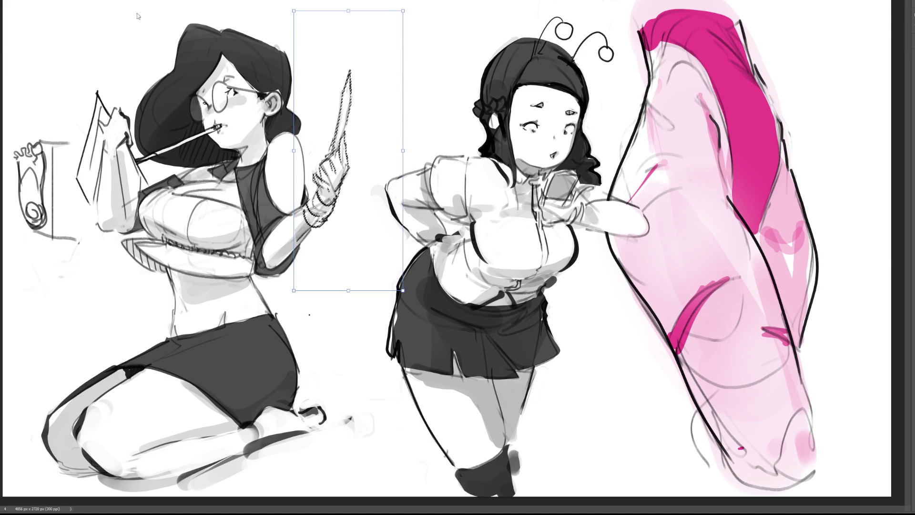
key(Return)
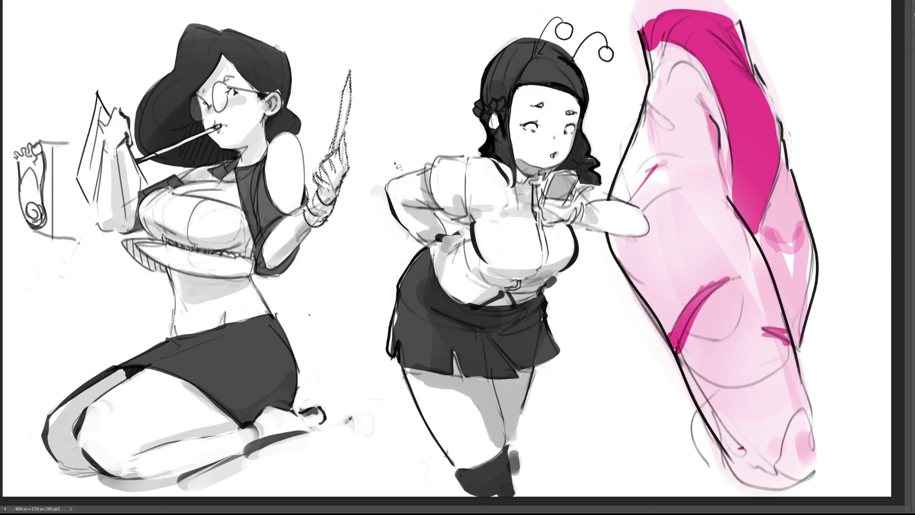
key(b)
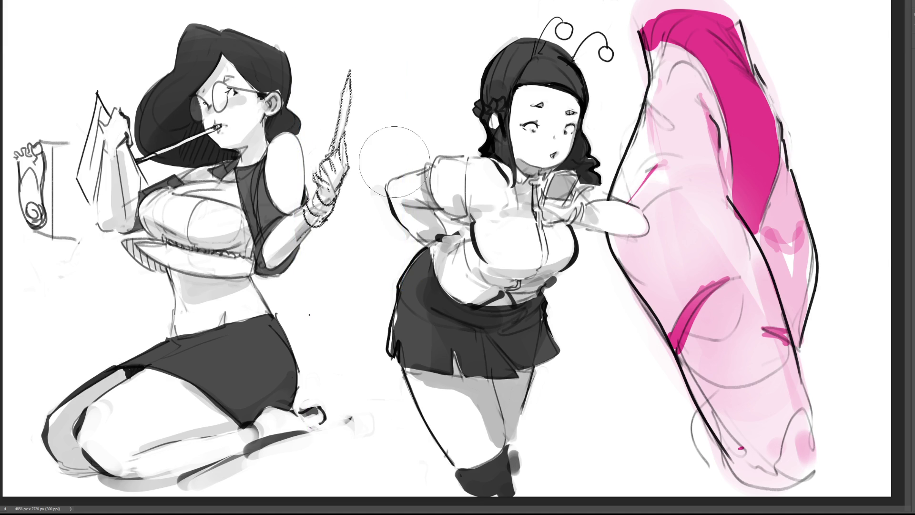
key(bracketleft)
key(bracketleft)
key(bracketleft)
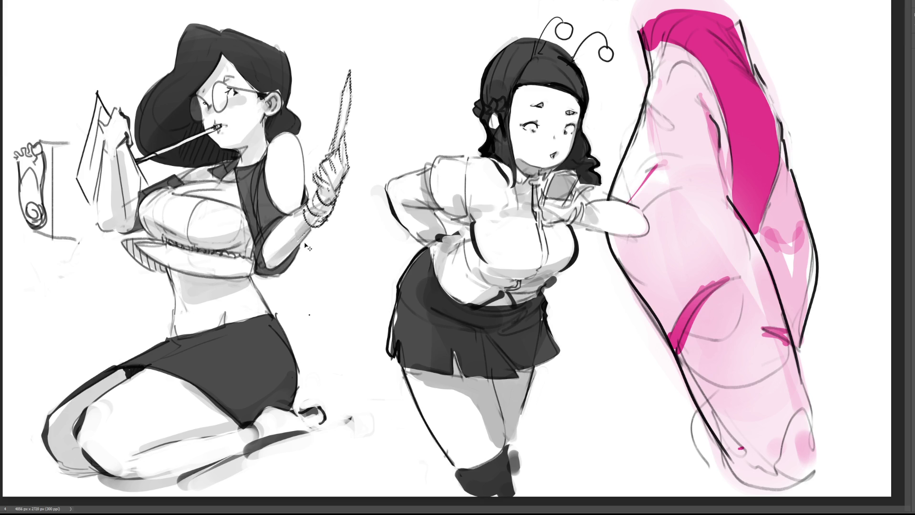
key(ctrl+d)
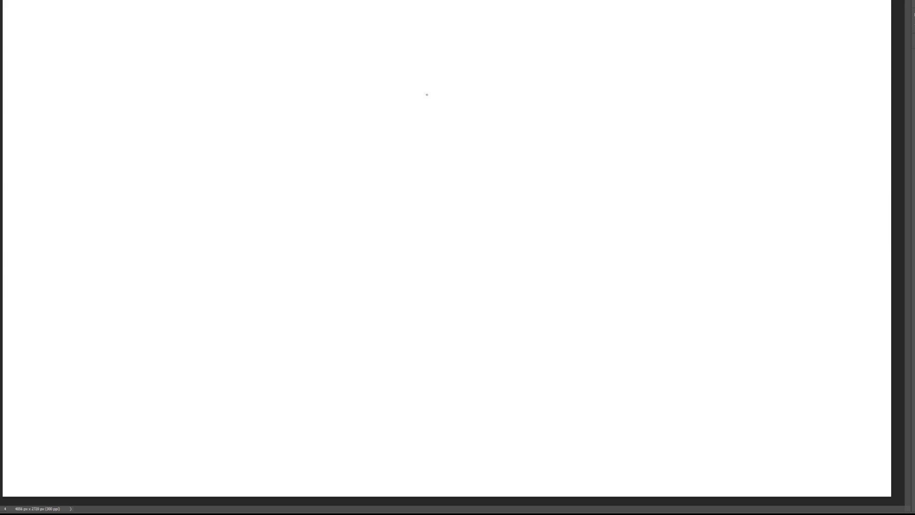
Step: Draw a gray arch for the top of the head near the canvas's top centre
mouse_move(465, 68)
mouse_down()
mouse_move(476, 134)
mouse_move(545, 157)
mouse_up()
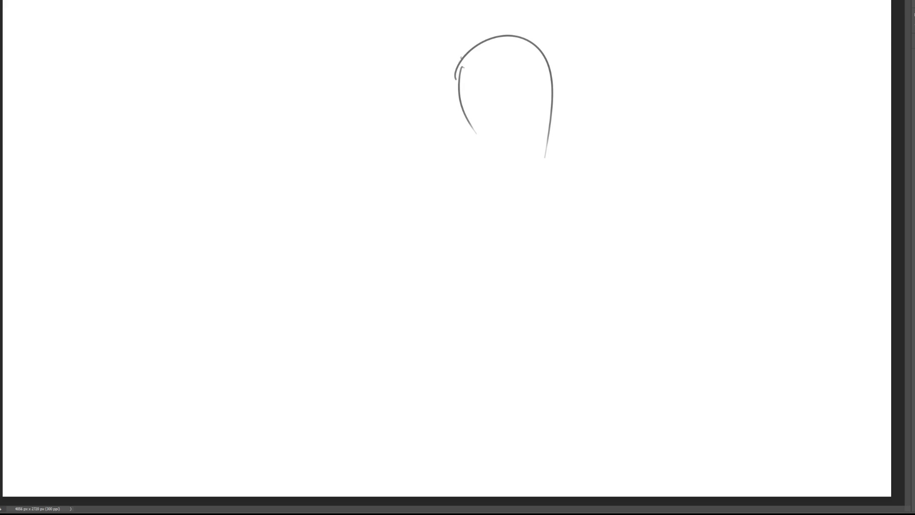
Step: Rough in the hair strokes, hood arcs and jaw curve around the head
mouse_move(461, 58)
mouse_down()
mouse_move(448, 158)
mouse_move(477, 187)
mouse_move(497, 152)
mouse_up()
drag(458, 109, 528, 129)
drag(550, 71, 539, 108)
drag(548, 48, 552, 163)
drag(571, 77, 552, 155)
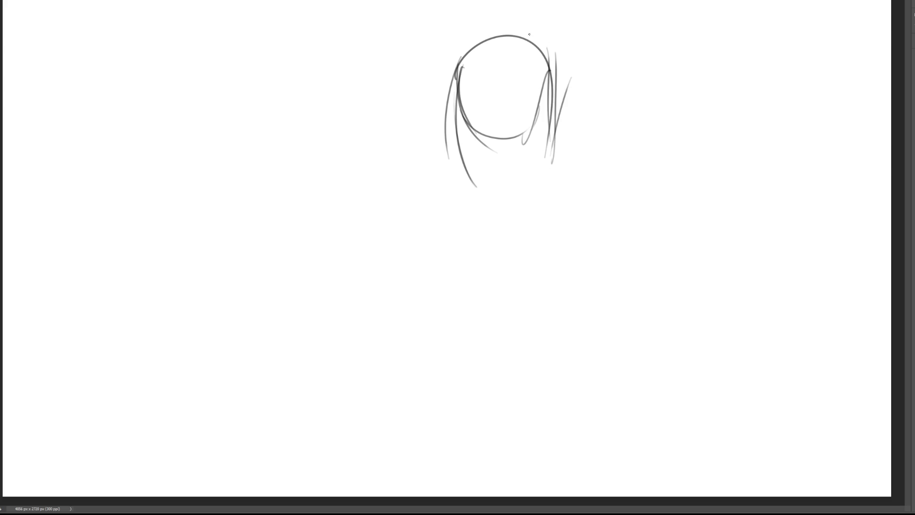
mouse_move(551, 71)
mouse_down()
mouse_move(576, 193)
mouse_move(547, 20)
mouse_move(583, 181)
mouse_up()
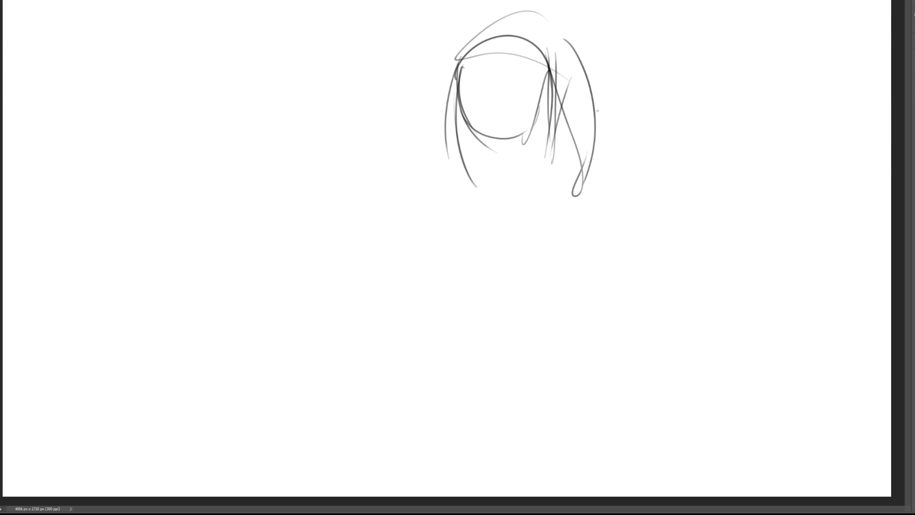
drag(597, 111, 594, 145)
mouse_move(575, 190)
mouse_down()
mouse_move(552, 224)
mouse_move(575, 255)
mouse_up()
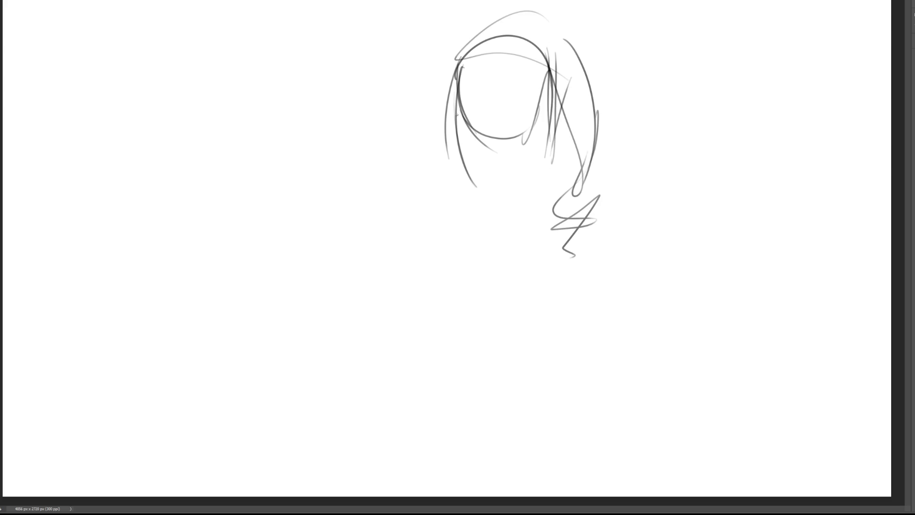
drag(456, 114, 479, 159)
drag(453, 119, 517, 183)
mouse_move(502, 175)
mouse_down()
mouse_move(534, 181)
mouse_move(579, 142)
mouse_up()
drag(565, 157, 524, 184)
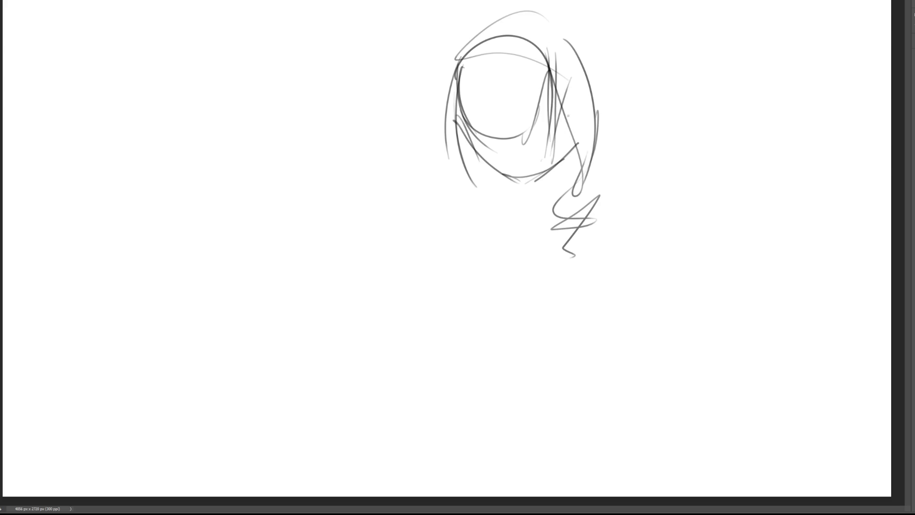
drag(572, 101, 543, 185)
Step: Mark the eyes, cheeks and mouth on the face, with a few more hair strokes
drag(472, 119, 496, 131)
mouse_move(526, 128)
mouse_down()
mouse_move(537, 117)
mouse_move(546, 127)
mouse_up()
drag(460, 104, 514, 89)
drag(551, 92, 550, 116)
mouse_move(469, 124)
mouse_down()
mouse_move(488, 139)
mouse_move(523, 128)
mouse_up()
drag(526, 128, 551, 123)
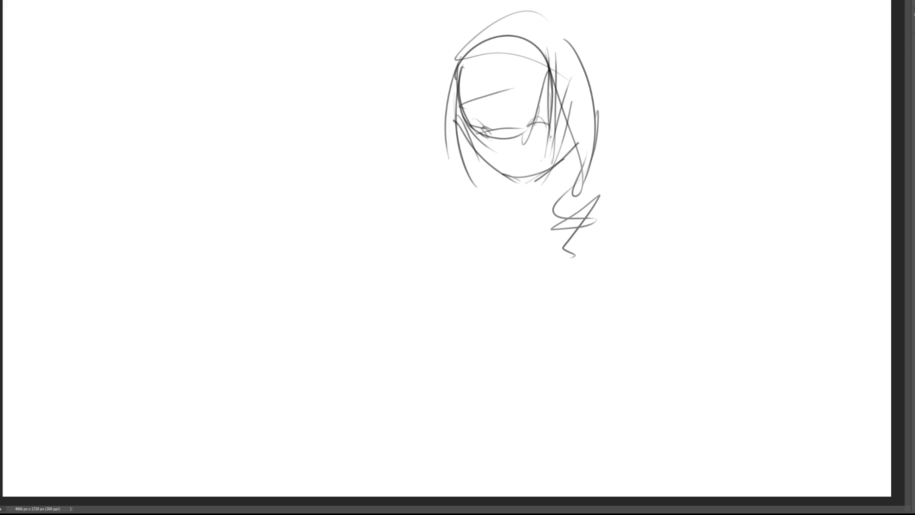
drag(500, 160, 521, 159)
drag(582, 102, 560, 161)
Step: Sketch the neck, collar shape and shoulder line below the chin
drag(501, 177, 547, 213)
drag(595, 145, 527, 252)
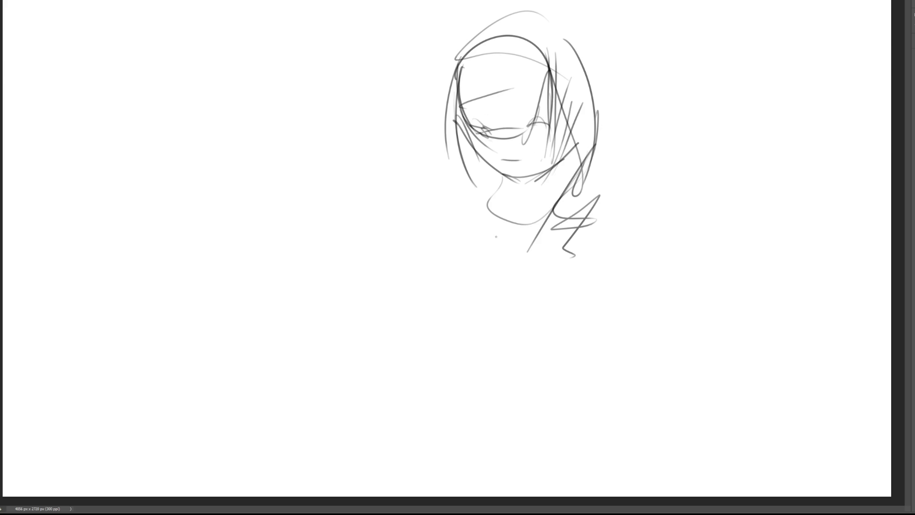
mouse_move(564, 165)
mouse_down()
mouse_move(555, 244)
mouse_move(556, 204)
mouse_move(458, 202)
mouse_move(486, 210)
mouse_move(434, 240)
mouse_up()
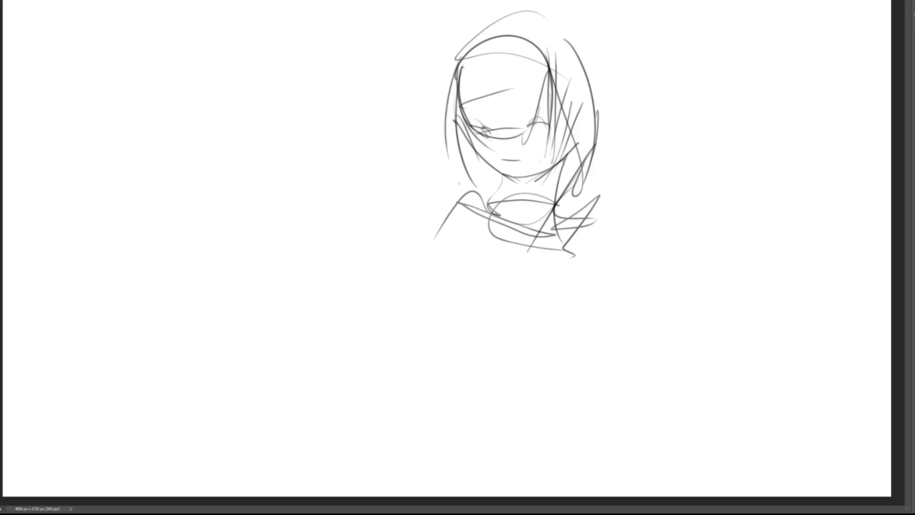
mouse_move(455, 181)
mouse_down()
mouse_move(499, 263)
mouse_move(588, 201)
mouse_move(500, 387)
mouse_move(661, 248)
mouse_move(500, 409)
mouse_move(586, 384)
mouse_move(416, 199)
mouse_move(605, 308)
mouse_move(593, 202)
mouse_up()
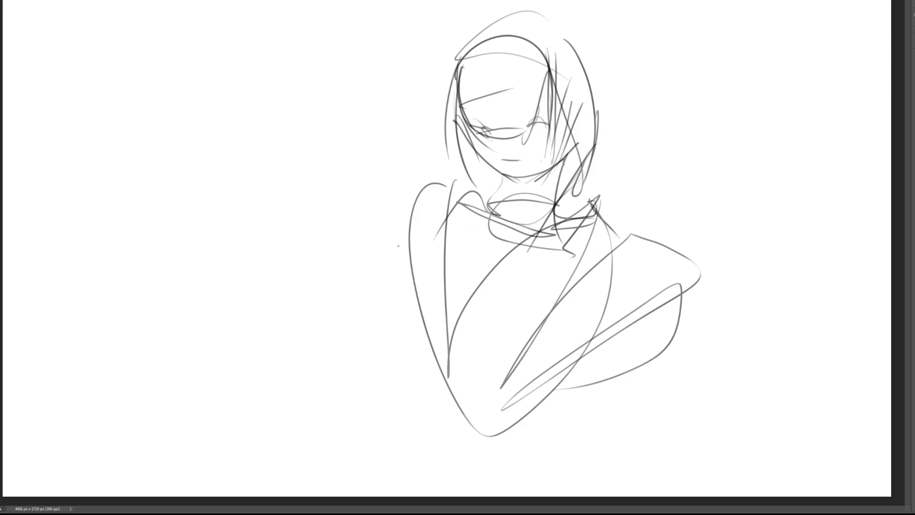
Step: Draw the arms folded across the torso and the chest curves
mouse_move(413, 193)
mouse_down()
mouse_move(431, 420)
mouse_move(639, 335)
mouse_move(529, 438)
mouse_move(500, 445)
mouse_up()
drag(651, 367, 656, 466)
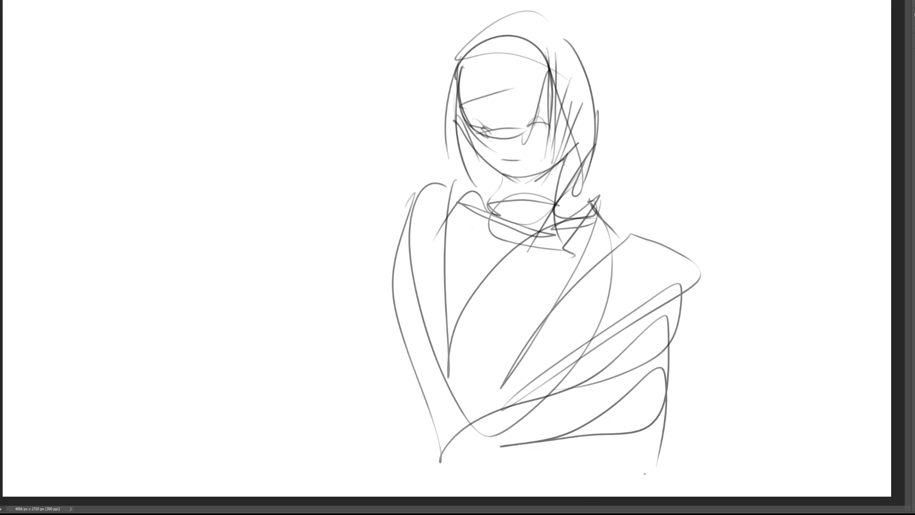
mouse_move(436, 353)
mouse_down()
mouse_move(492, 473)
mouse_move(579, 355)
mouse_up()
mouse_move(571, 364)
mouse_down()
mouse_move(500, 462)
mouse_move(612, 413)
mouse_up()
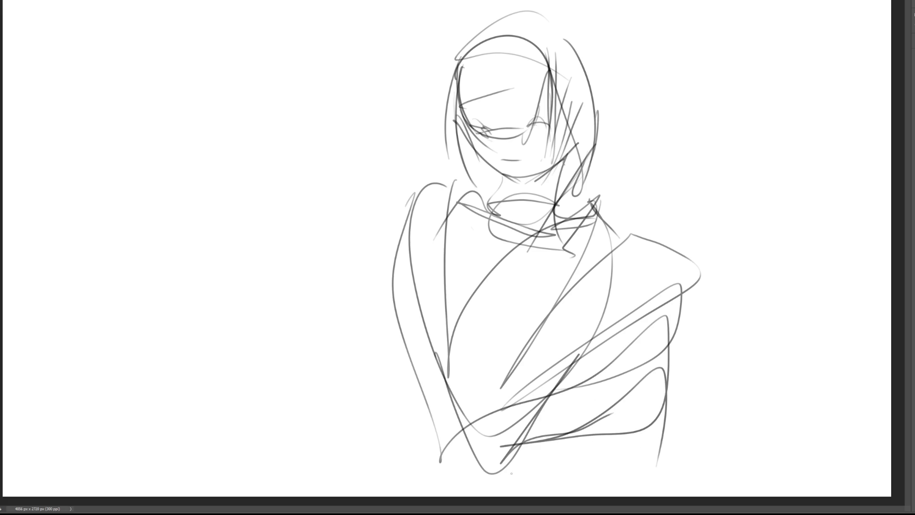
mouse_move(503, 478)
mouse_down()
mouse_move(667, 355)
mouse_move(601, 479)
mouse_up()
drag(684, 314, 673, 447)
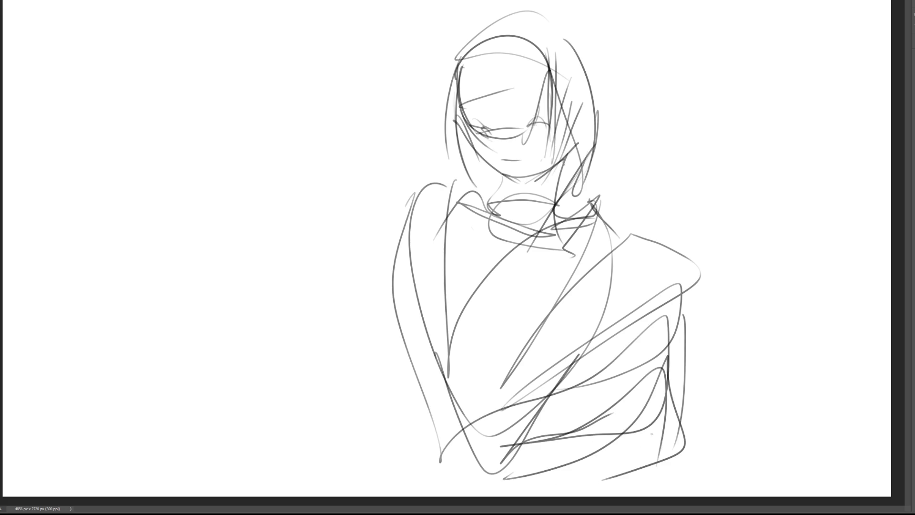
mouse_move(440, 264)
mouse_down()
mouse_move(480, 311)
mouse_move(585, 318)
mouse_up()
mouse_move(440, 340)
mouse_down()
mouse_move(534, 355)
mouse_move(590, 348)
mouse_up()
mouse_move(572, 361)
mouse_down()
mouse_move(458, 355)
mouse_move(507, 251)
mouse_up()
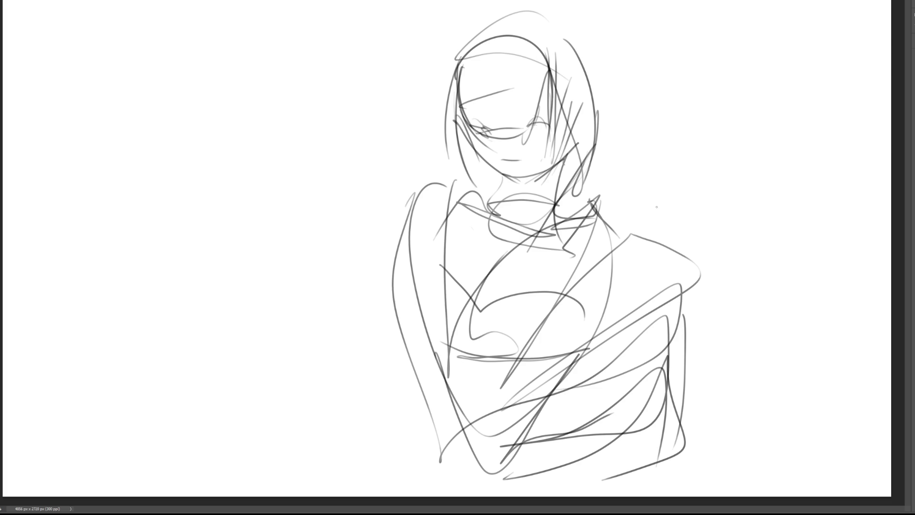
Step: Sweep a large, soft, low-opacity eraser over the head and torso to fade the sketch
key(bracketright)
key(bracketright)
key(bracketright)
key(bracketright)
key(bracketright)
key(bracketright)
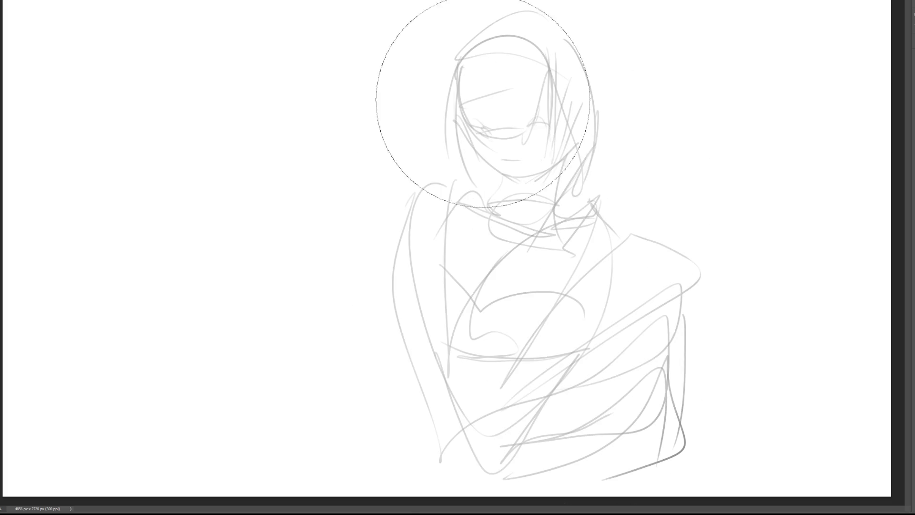
mouse_move(482, 102)
mouse_down()
mouse_move(500, 194)
mouse_move(450, 221)
mouse_move(745, 378)
mouse_move(787, 272)
mouse_up()
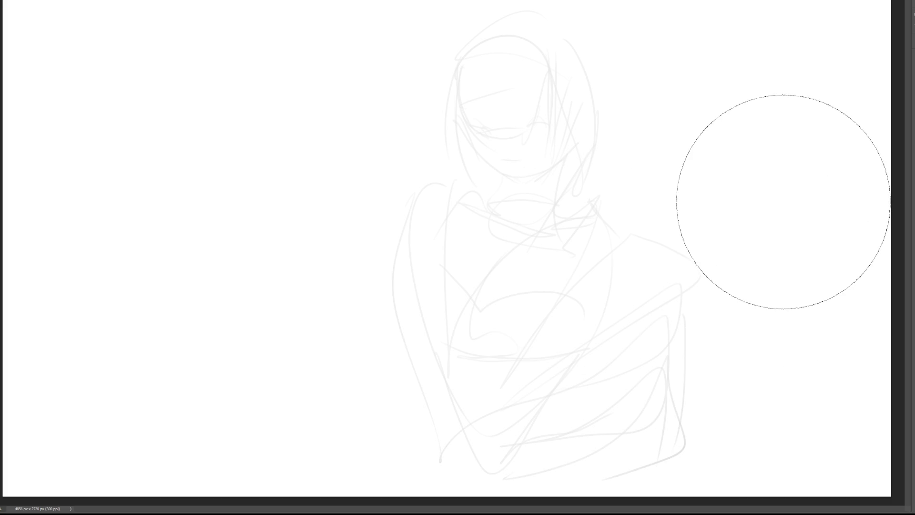
key(b)
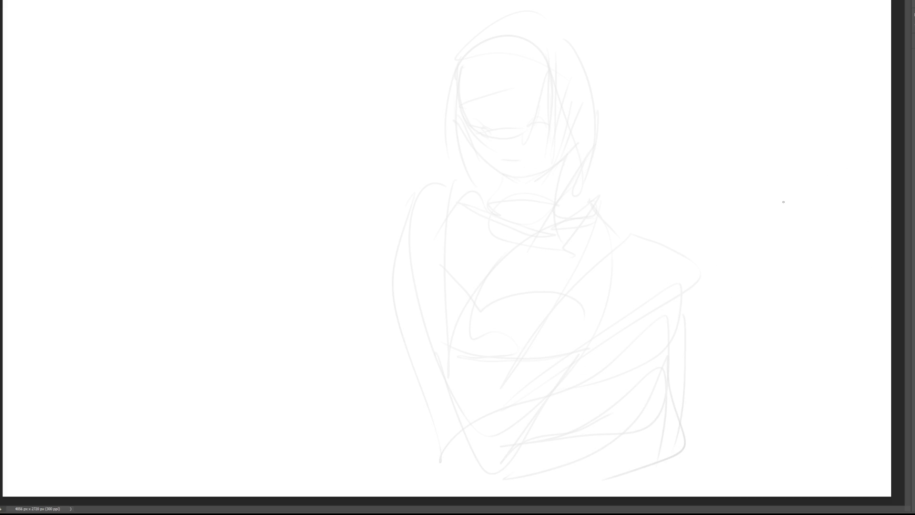